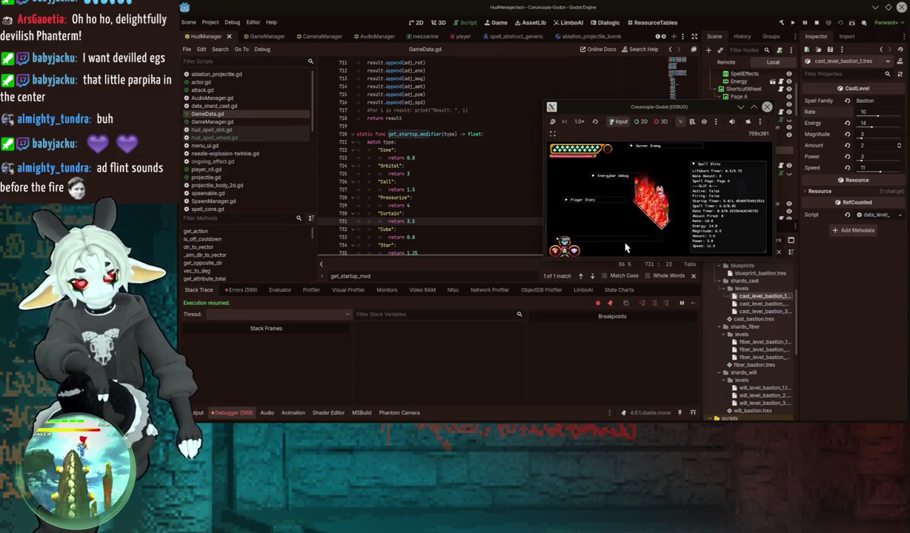
Step: Move from GameData.gd to the hud_spell_wheel.gd script and browse its code
scroll(381, 211, "down", 8)
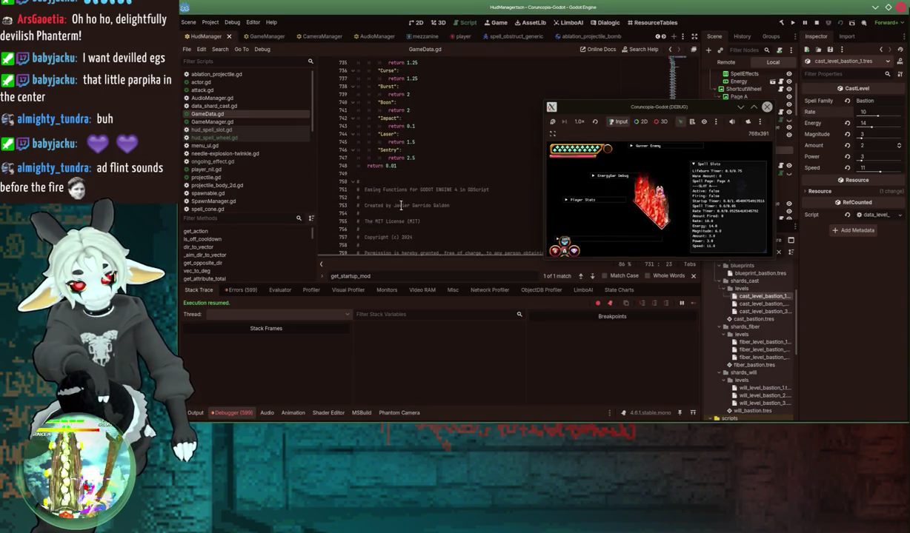
left_click(215, 137)
scroll(215, 151, "down", 5)
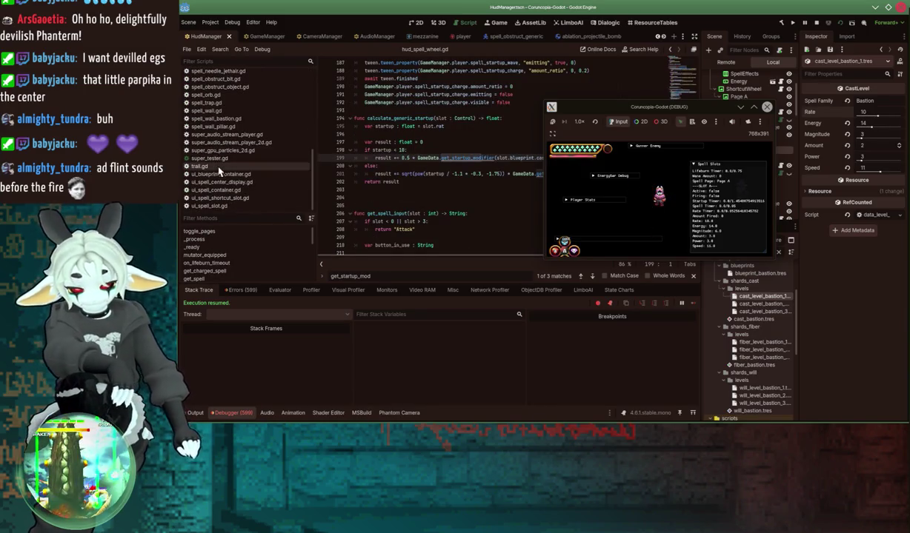
scroll(216, 163, "up", 3)
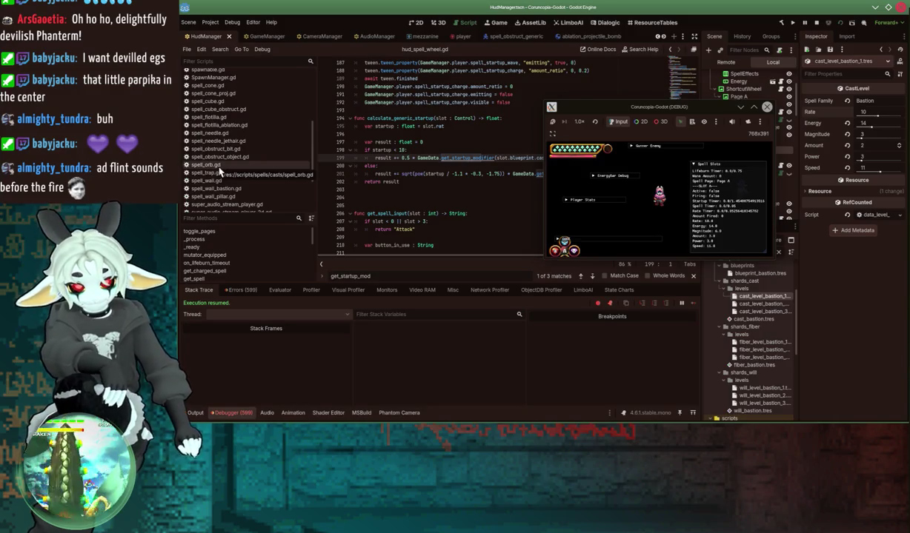
scroll(219, 167, "down", 1)
Step: Open spell_wall.gd, scroll down it, and move the game window off the code
left_click(217, 164)
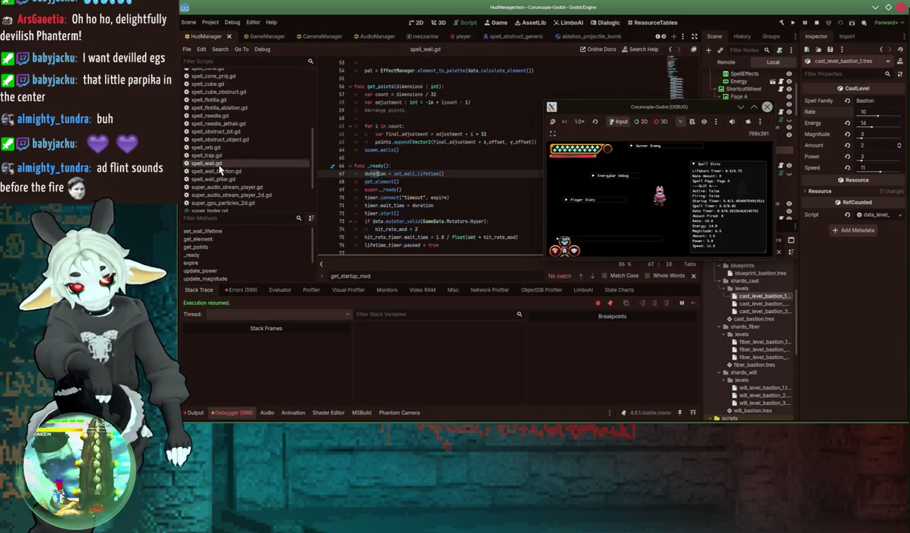
scroll(370, 168, "down", 20)
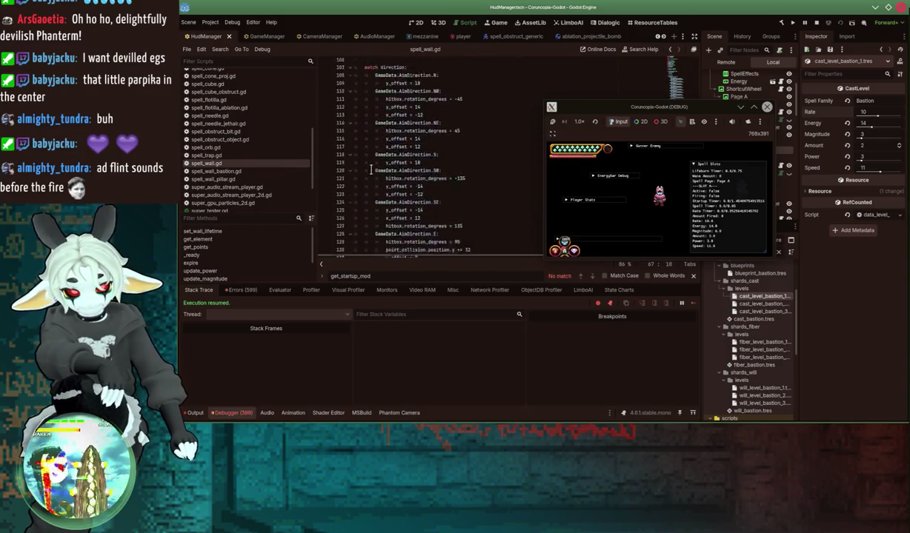
scroll(367, 168, "down", 18)
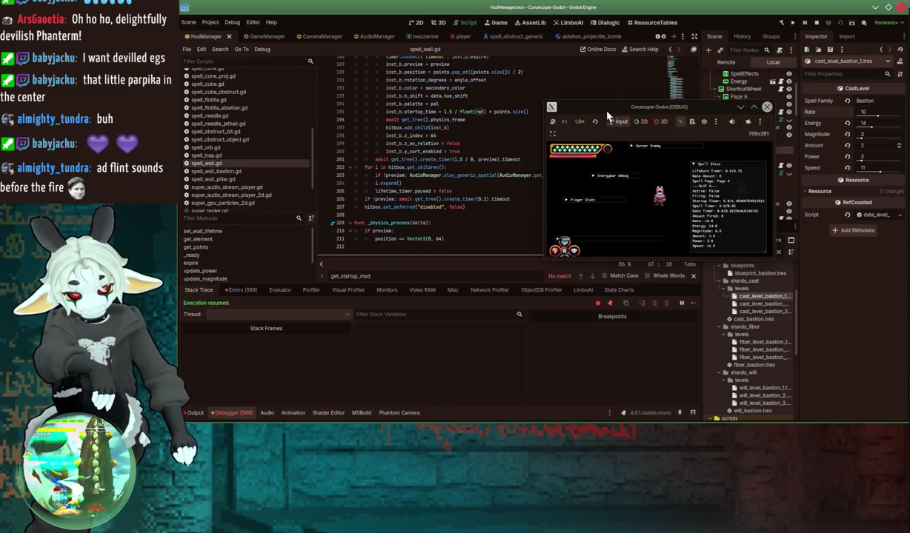
mouse_move(607, 109)
left_mouse_down()
mouse_move(595, 92)
mouse_move(654, 92)
mouse_move(687, 152)
mouse_move(681, 172)
mouse_move(755, 196)
left_mouse_up()
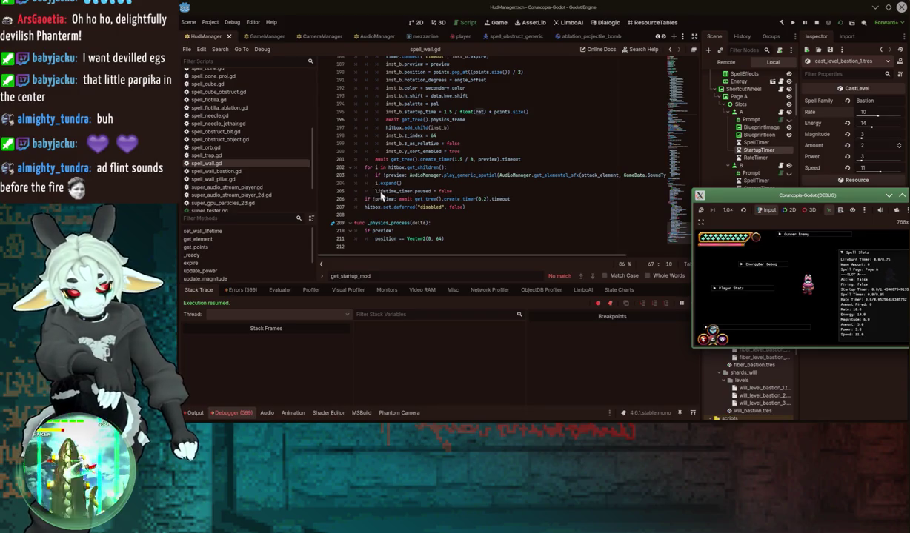
Step: Select the expand call on line 204, scroll up to spawn_walls, and centre the game window
double_click(389, 183)
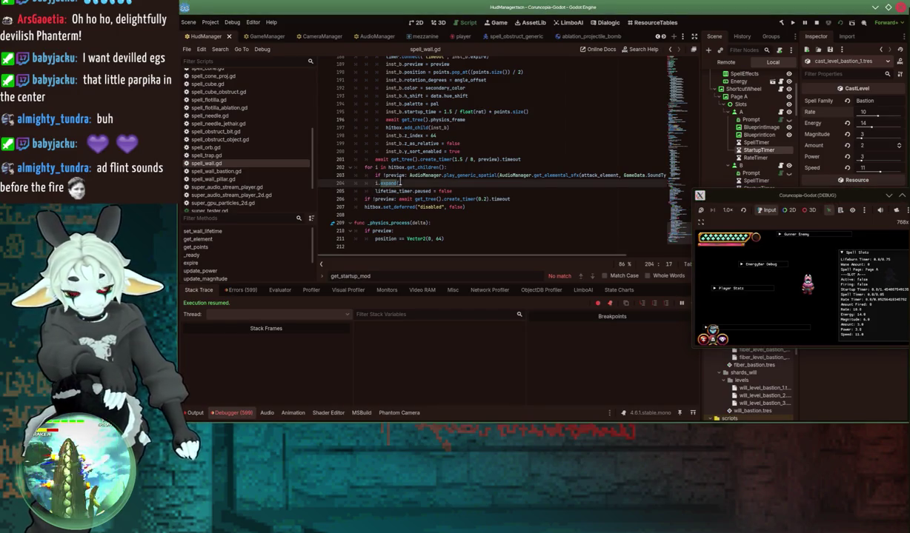
scroll(388, 178, "up", 2)
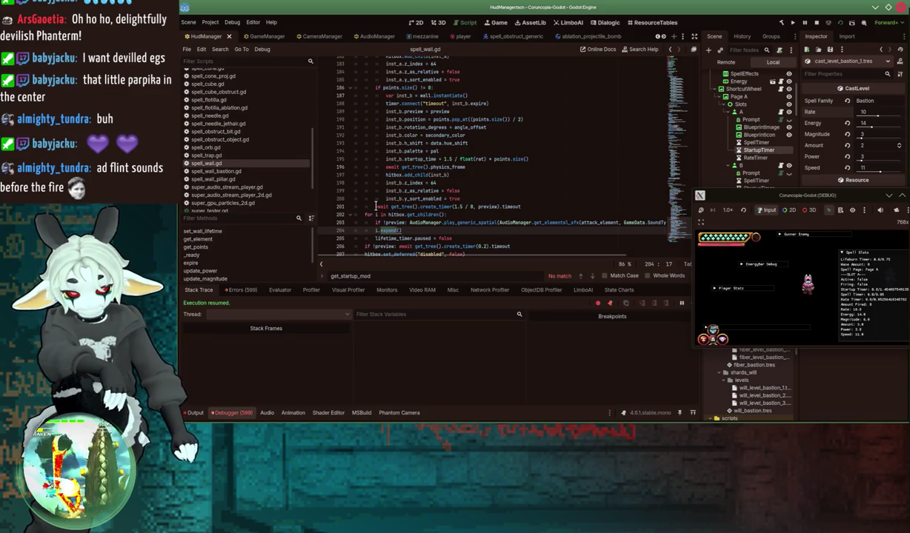
scroll(389, 205, "up", 5)
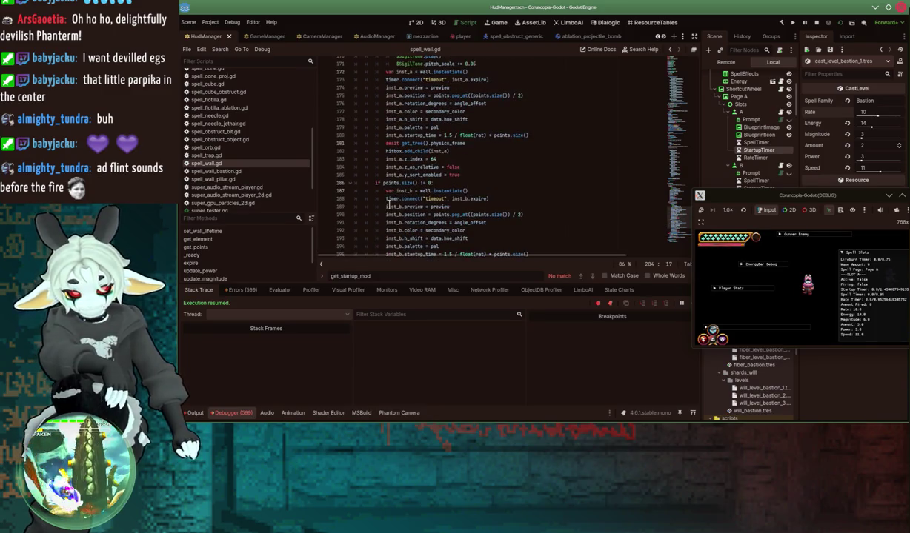
scroll(389, 205, "up", 5)
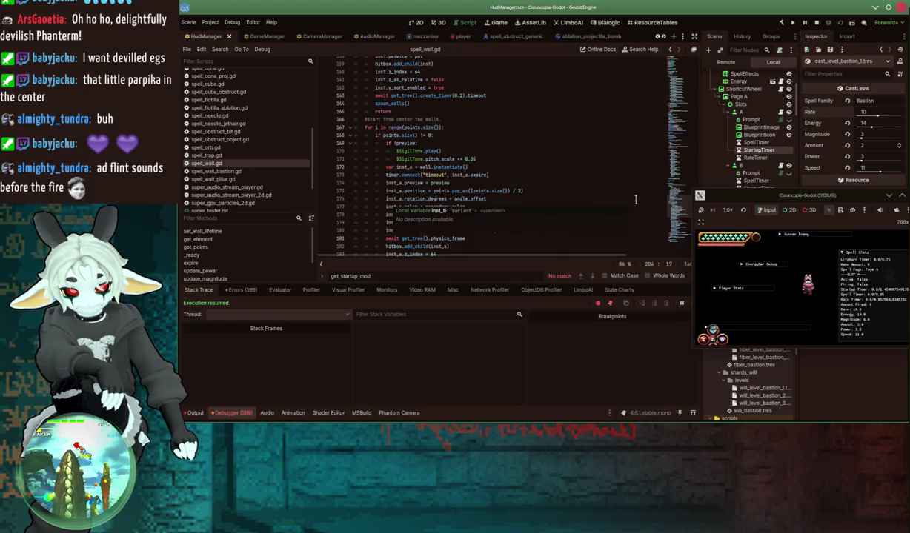
left_click_drag(720, 194, 361, 113)
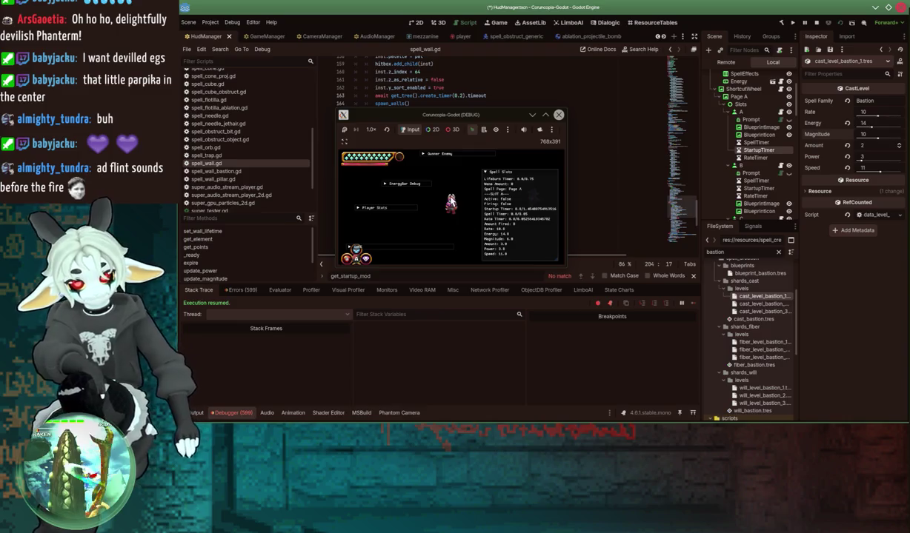
Step: Bring up the game's Spell menu, then return to gameplay to cast Bastion's red wall
left_click(450, 201)
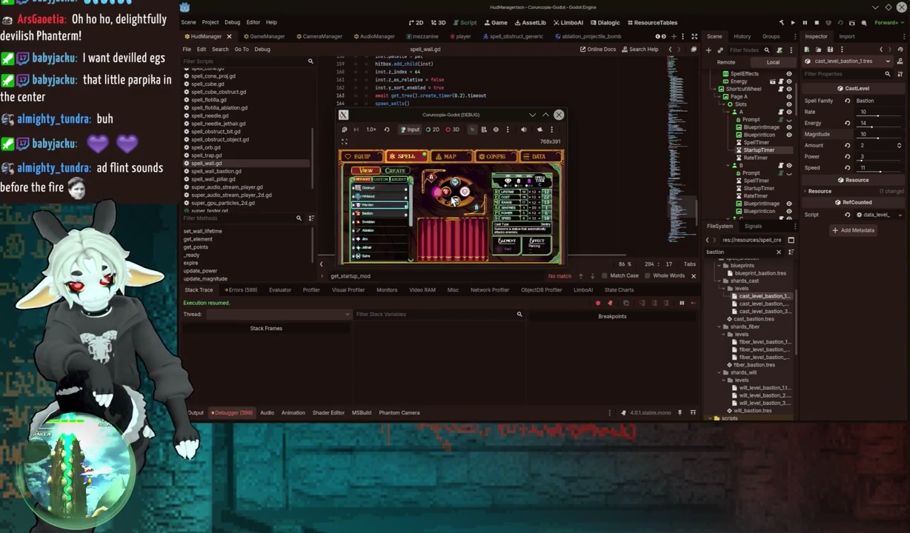
key("Escape")
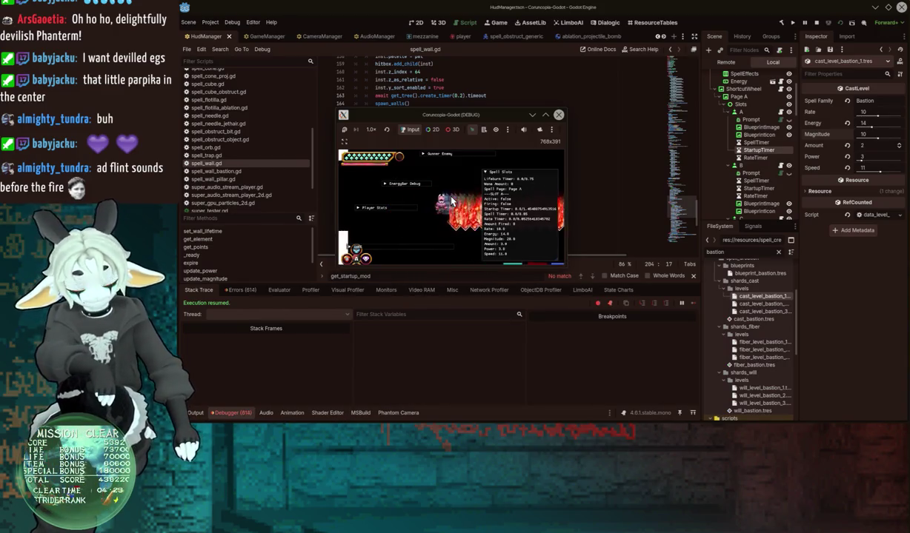
Step: Move the game window to the right edge and place the caret on line 202's hitbox loop
left_click_drag(445, 115, 807, 119)
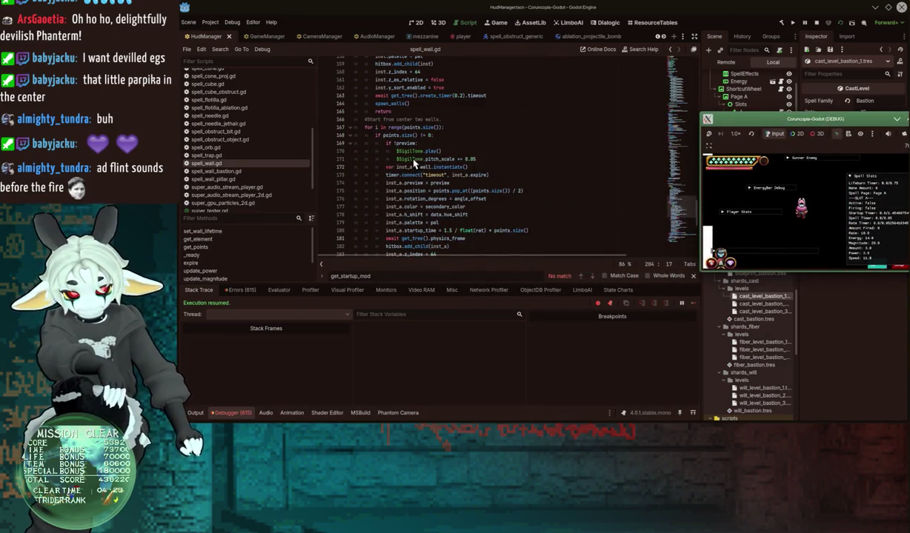
scroll(378, 198, "down", 9)
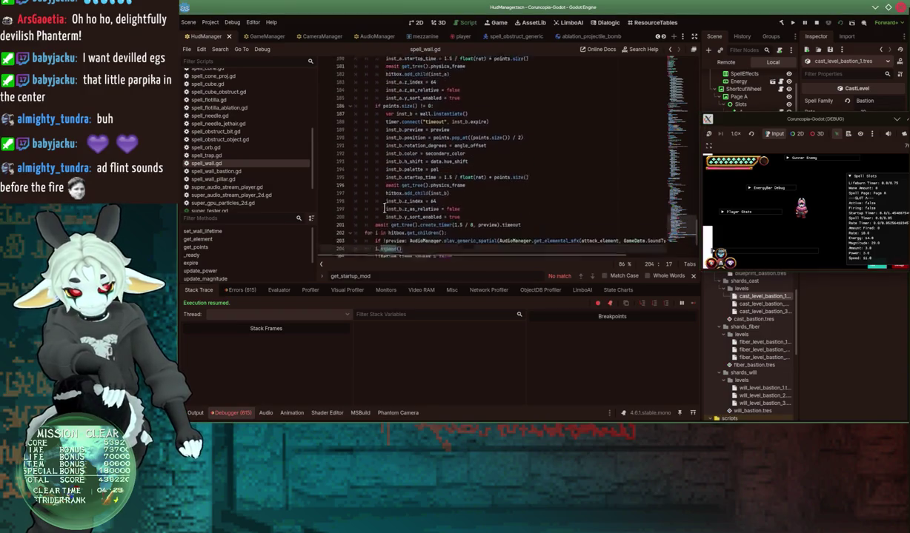
left_click(364, 190)
Step: Fold the if !is_even block at line 148 and place the caret on expand line 204
scroll(361, 190, "up", 2)
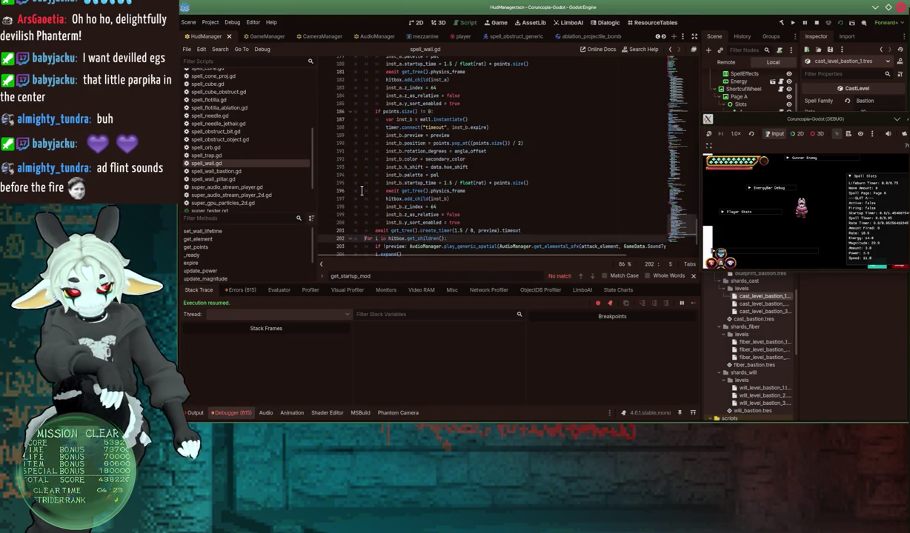
scroll(357, 191, "up", 7)
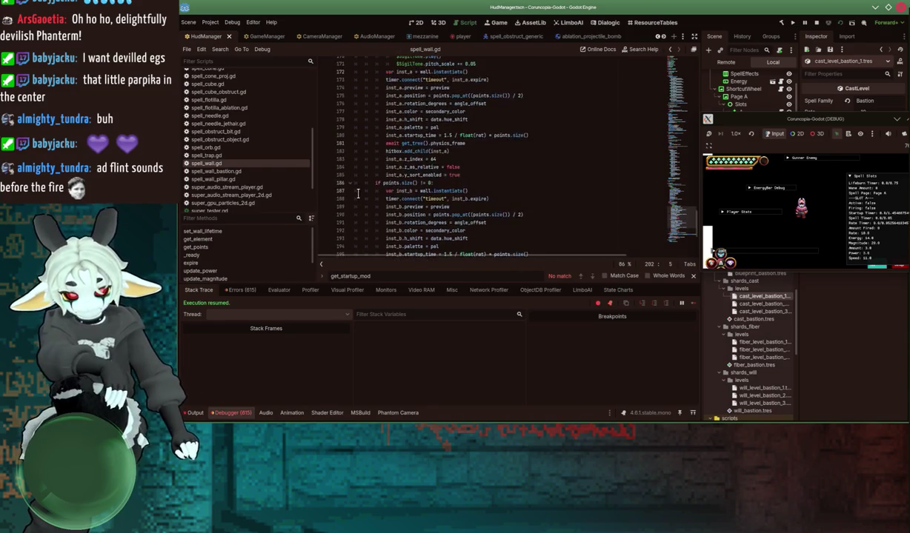
scroll(353, 131, "up", 6)
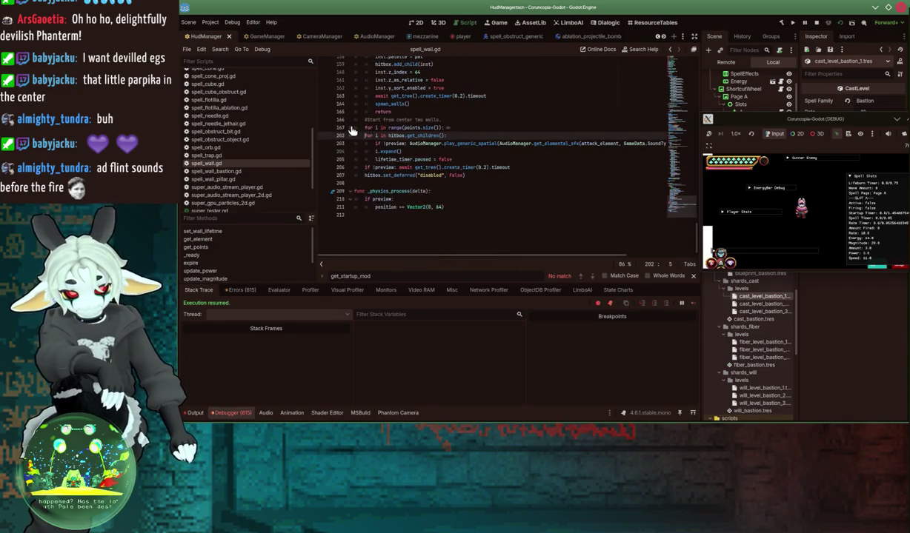
left_click(351, 128)
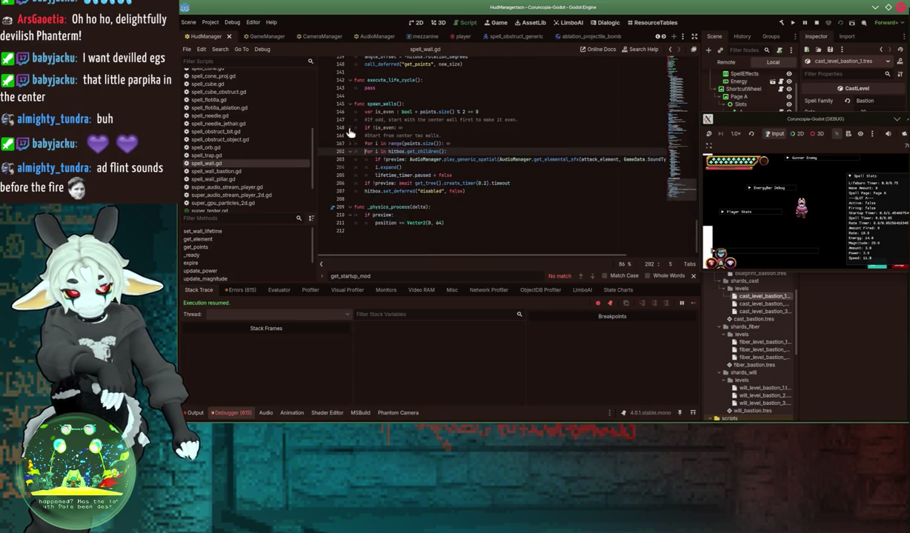
left_click(385, 168)
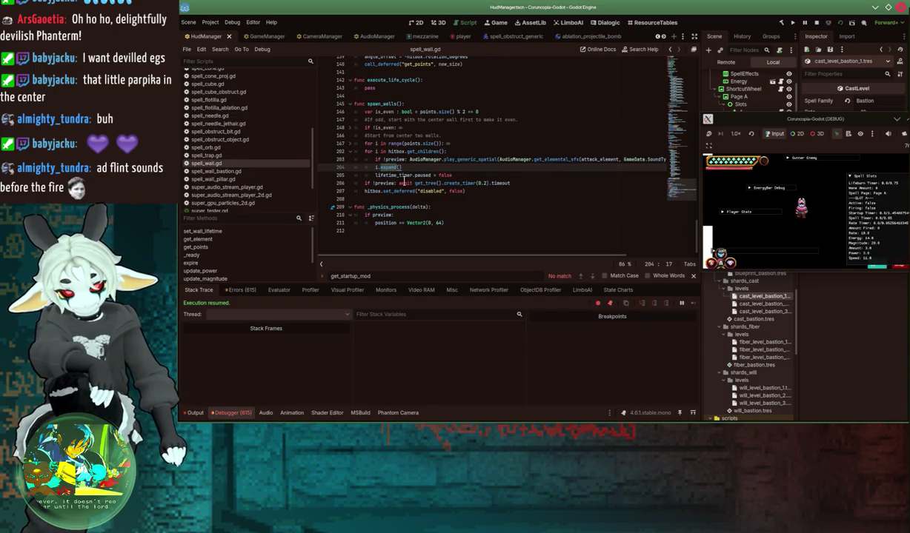
double_click(767, 120)
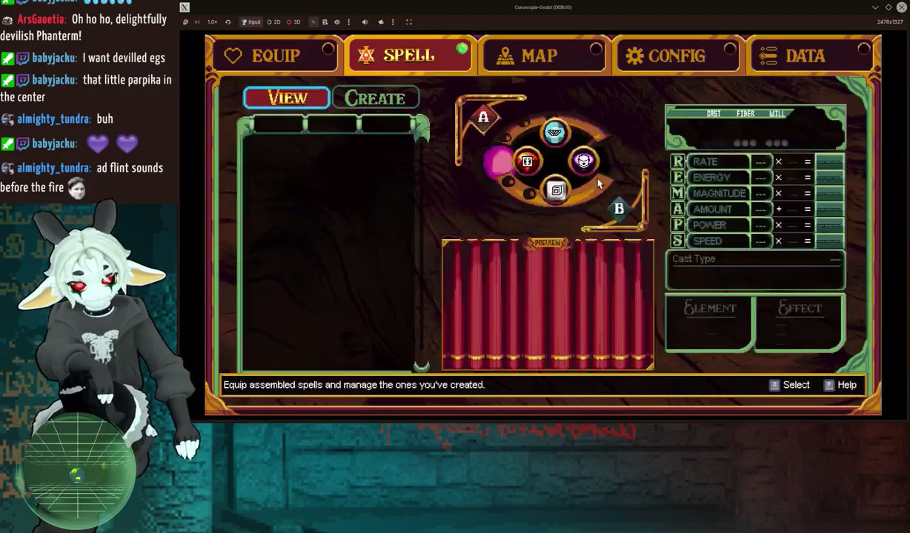
Step: Copy Bastion, put Sutra in the Will slot for Ice Explode, and save it as New Curtain
key("Down")
key("Down")
key("Down")
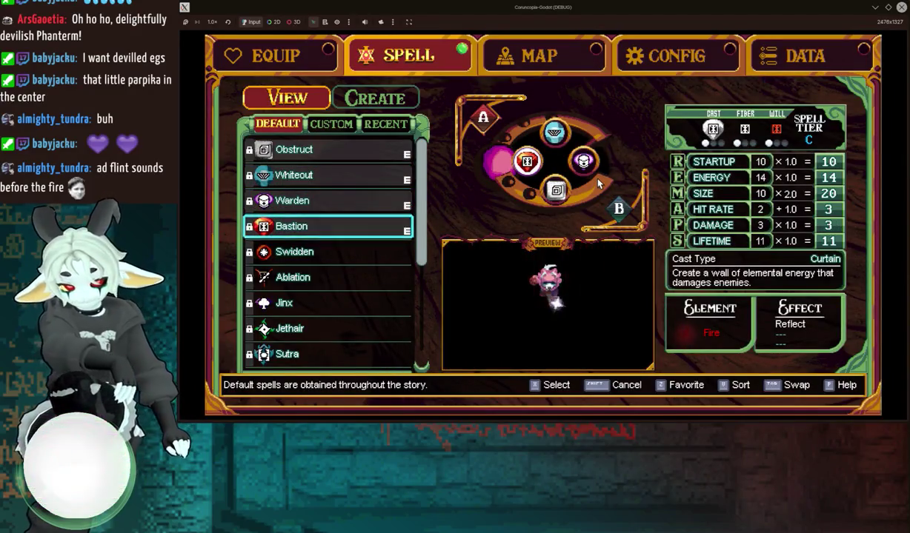
key("x")
key("x")
key("Right")
key("Up")
key("Up")
key("Up")
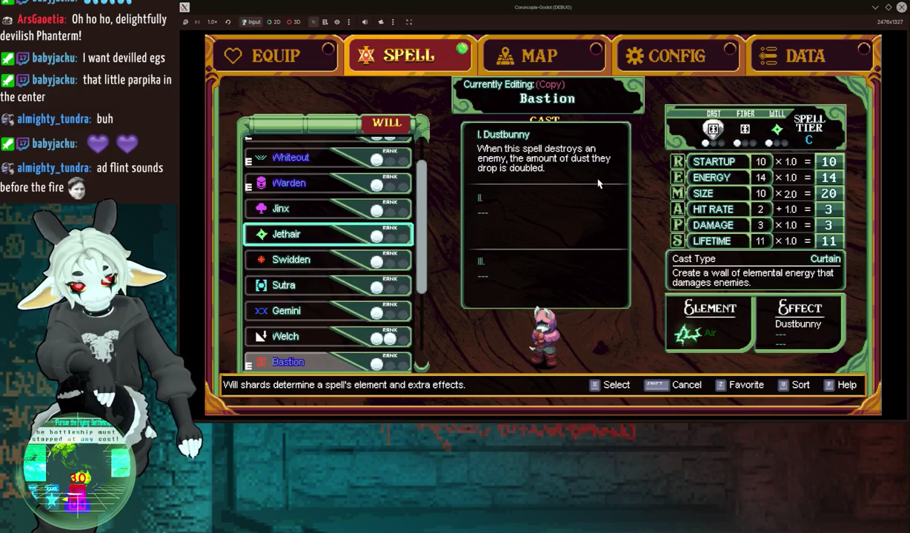
key("Down")
key("Down")
key("Down")
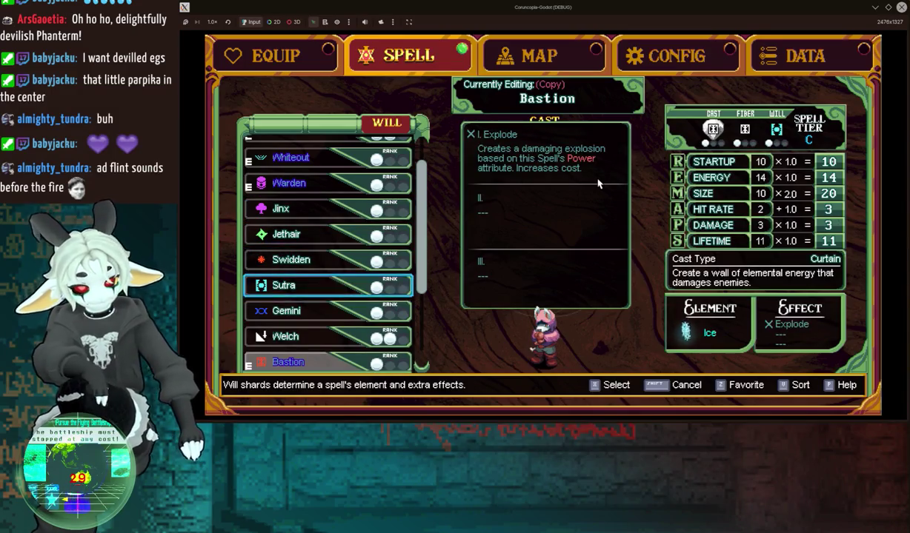
key("x")
key("x")
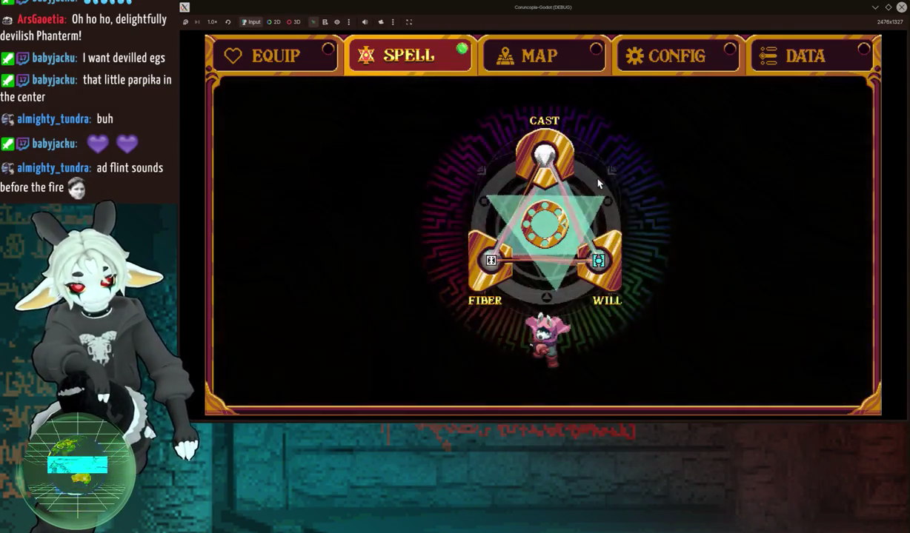
key("x")
Step: Equip New Curtain, resume play to cast its ice wall, then shrink the game window
key("x")
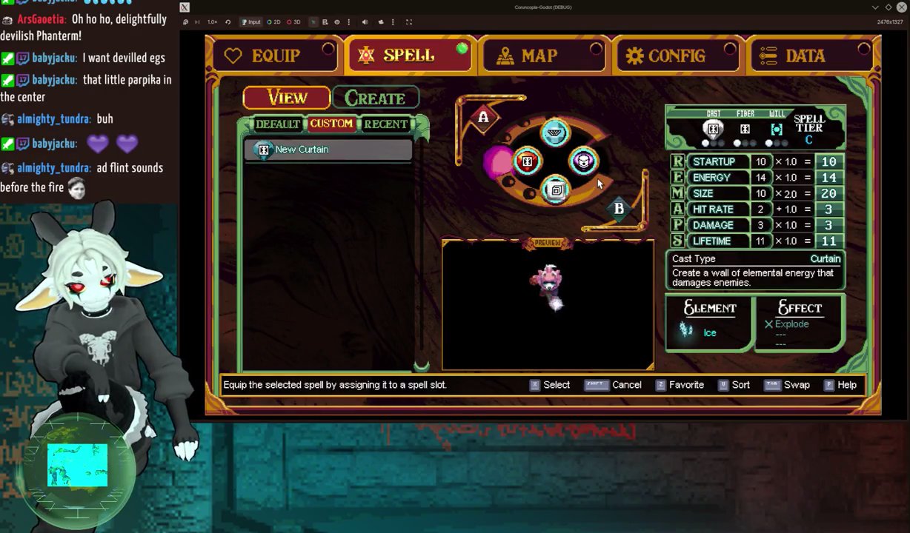
key("x")
key("Escape")
key("x")
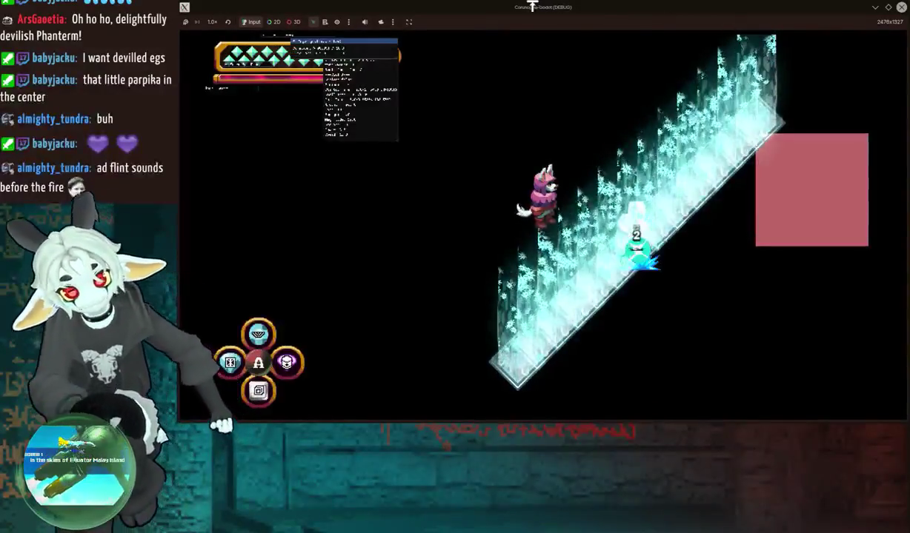
mouse_move(570, 7)
left_mouse_down()
mouse_move(556, 179)
mouse_move(568, 257)
left_mouse_up()
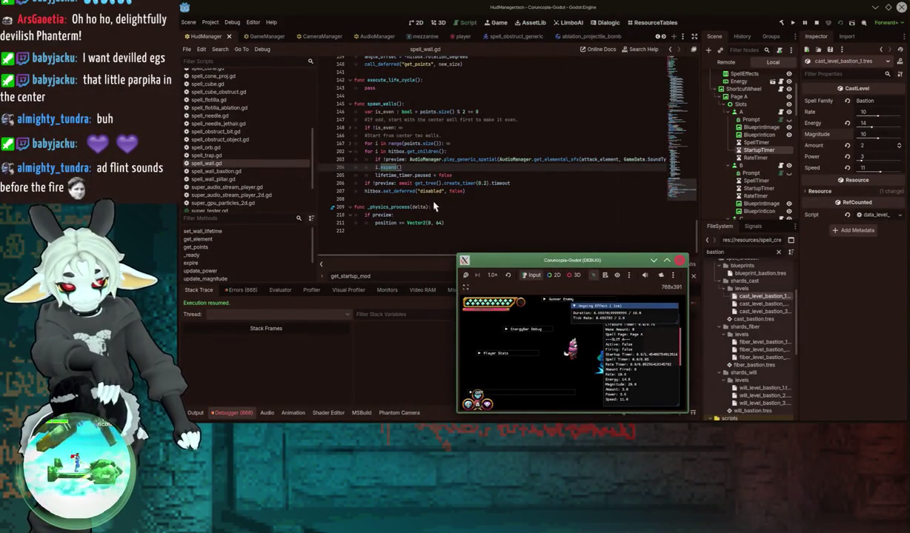
Step: Stop the running debug game and open spell_wall_bastion.gd from the script list
left_click(450, 191)
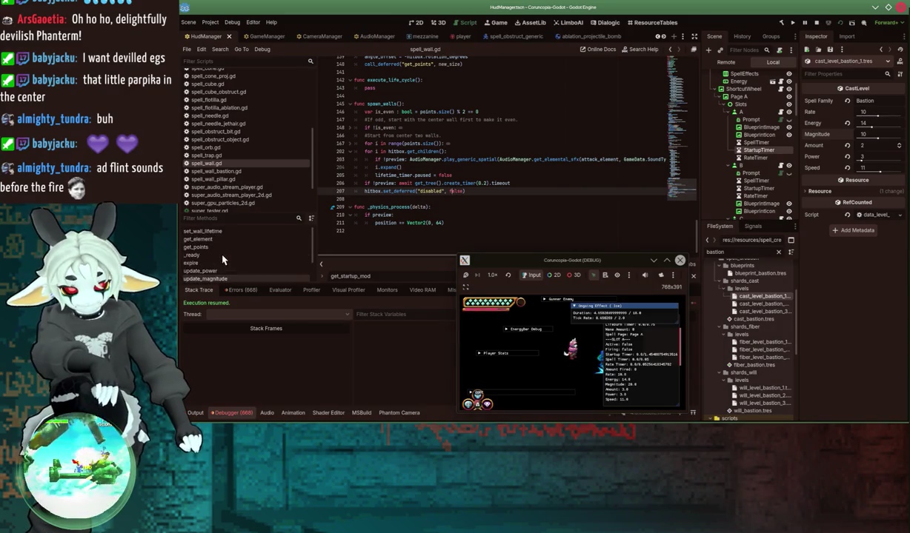
left_click(680, 260)
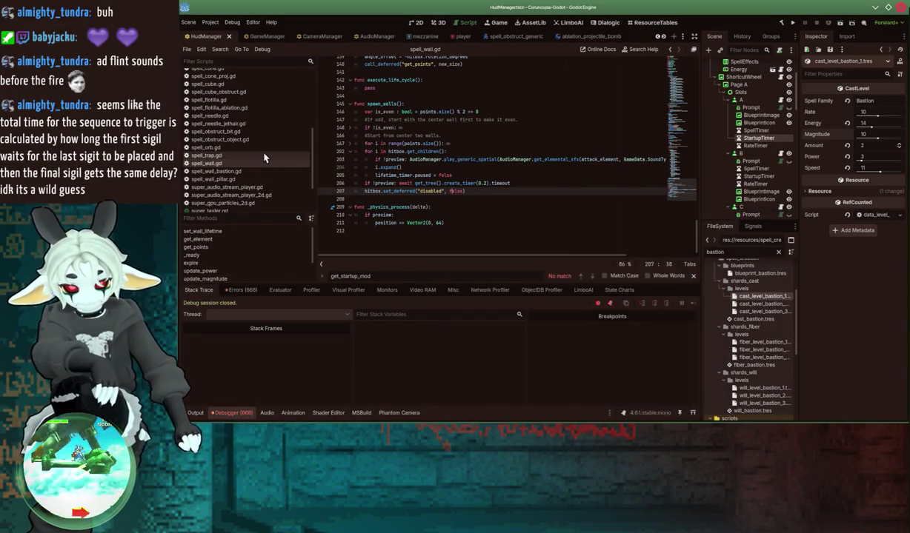
scroll(265, 157, "down", 3)
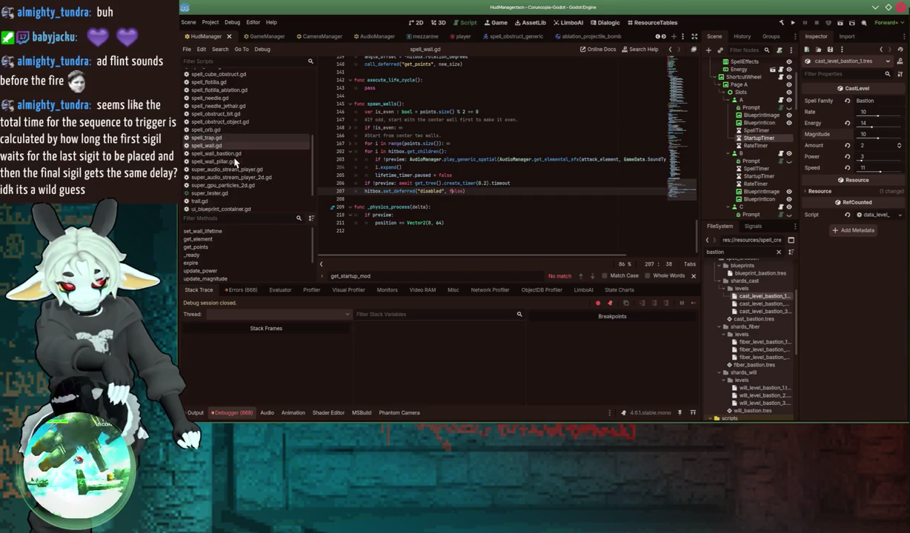
scroll(235, 161, "up", 2)
scroll(217, 147, "up", 3)
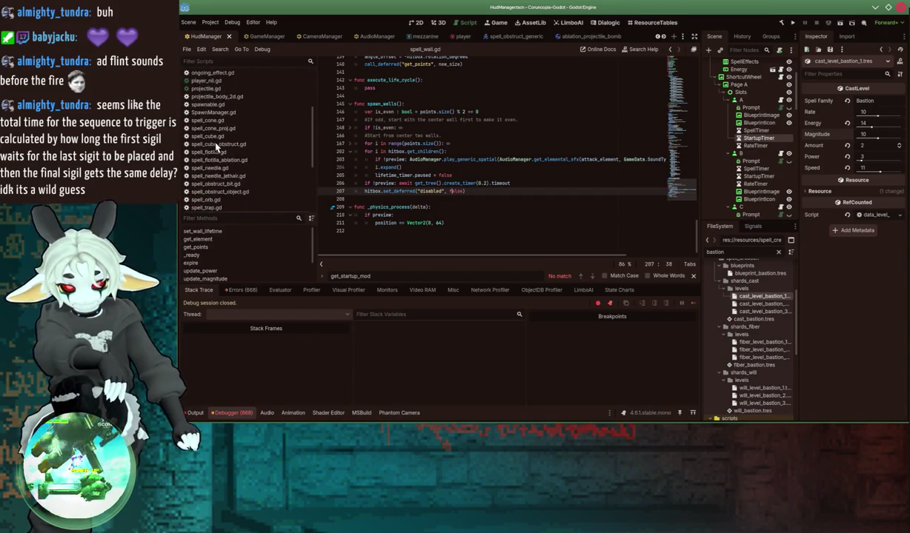
scroll(216, 145, "down", 2)
scroll(213, 170, "down", 2)
left_click(216, 171)
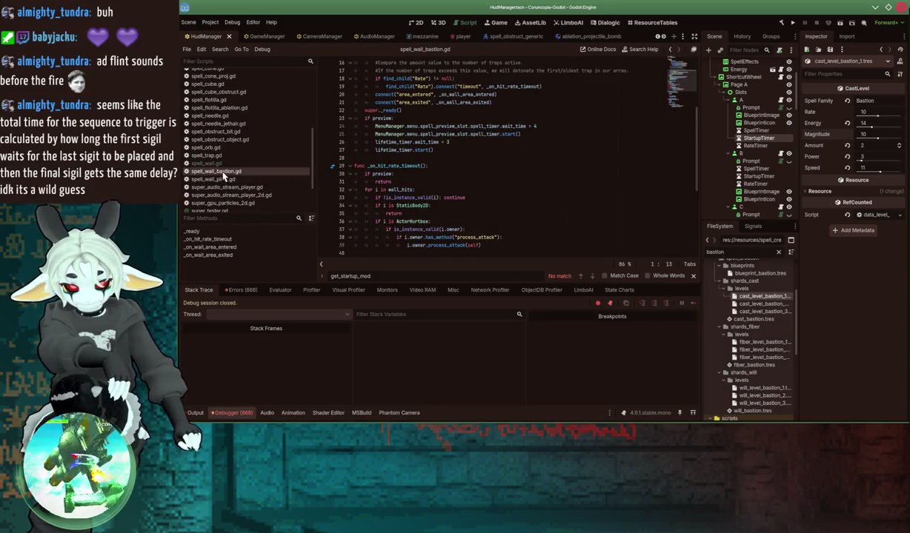
left_click(214, 164)
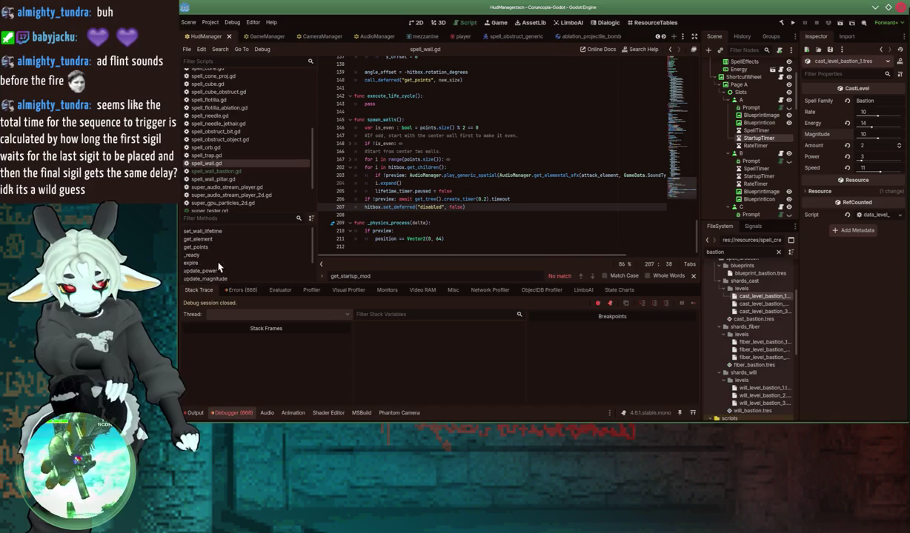
left_click(217, 171)
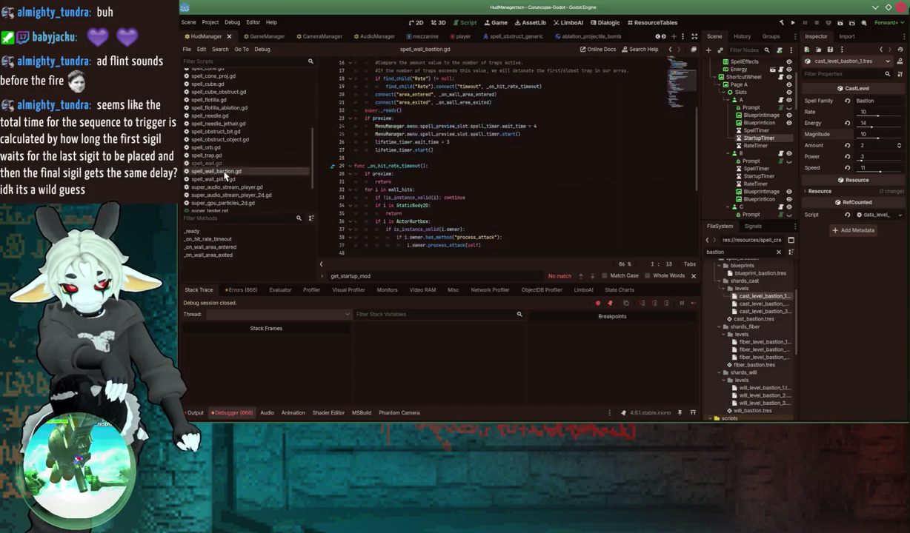
left_click(214, 247)
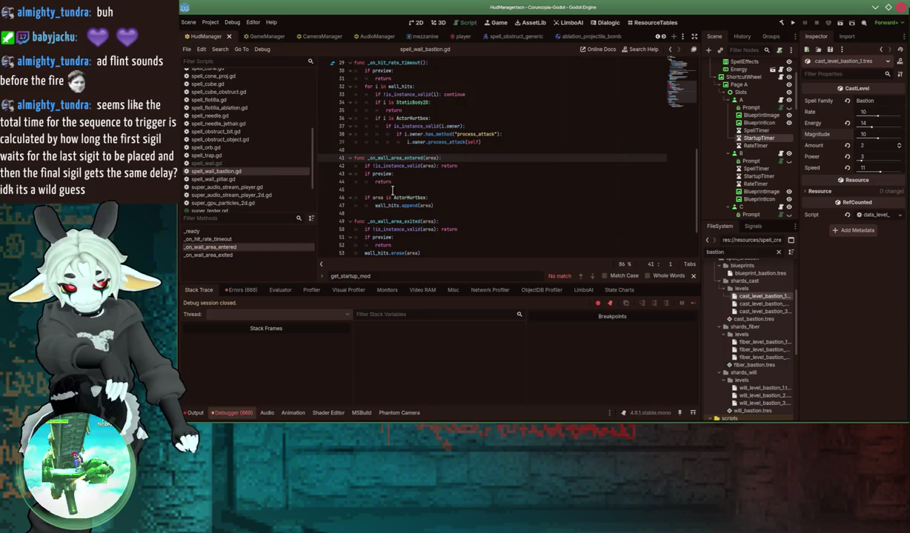
scroll(392, 191, "down", 1)
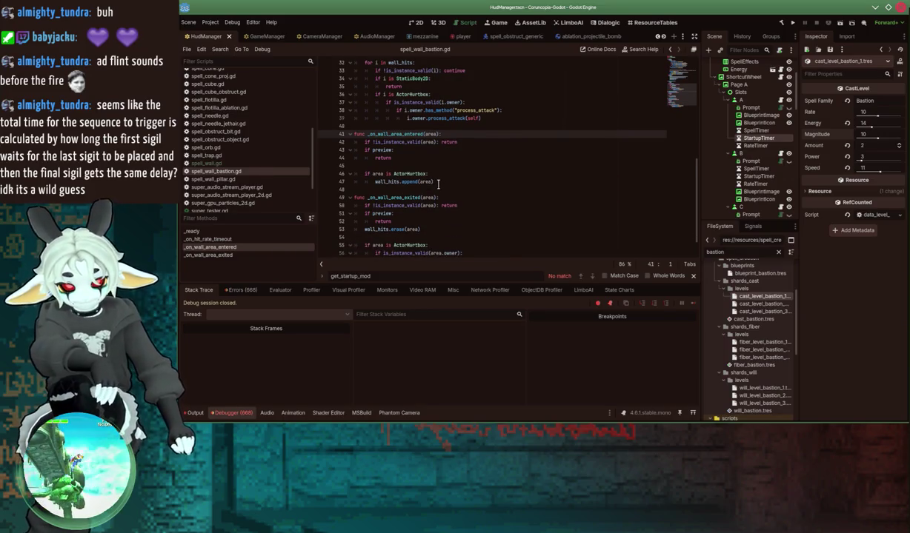
scroll(438, 184, "down", 1)
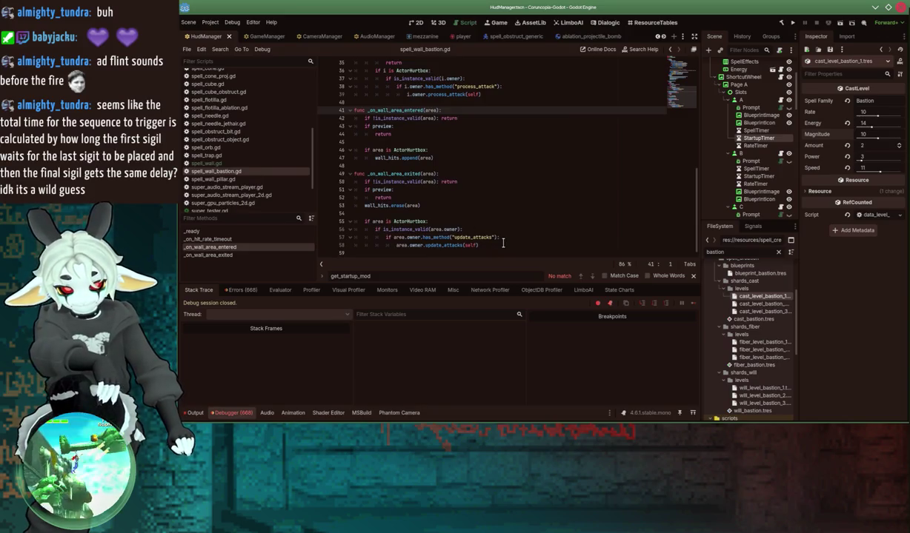
left_click(447, 246)
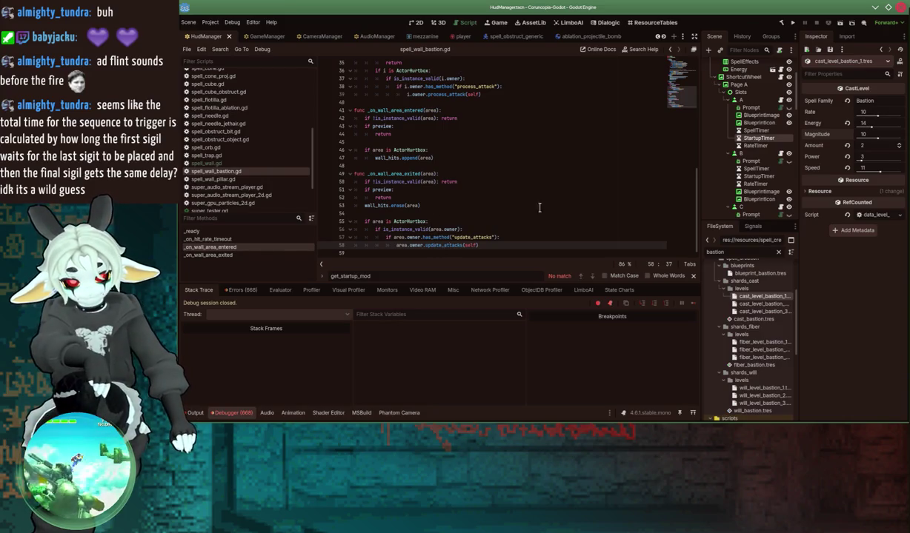
scroll(552, 202, "up", 10)
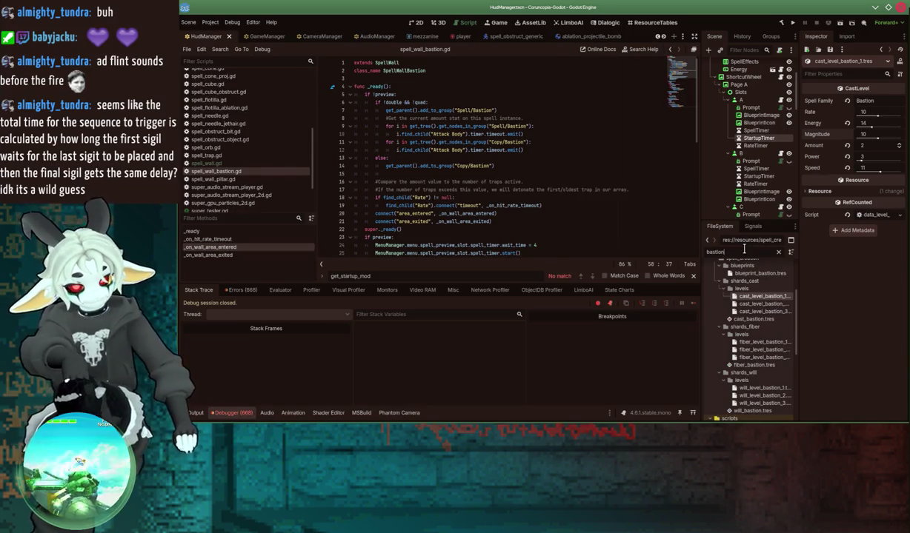
scroll(756, 341, "up", 3)
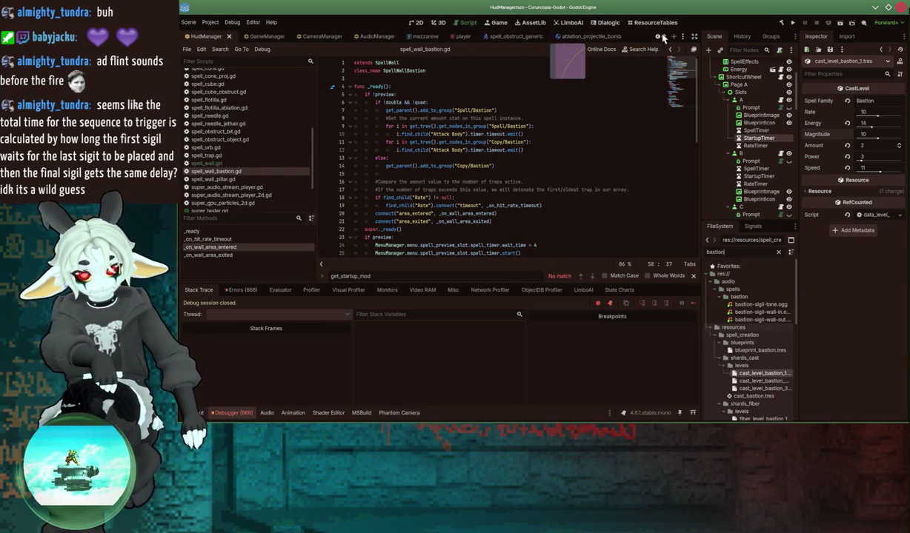
Step: Switch to the spell_wall_pillar_cosmic scene and inspect its root Wall node
scroll(664, 38, "down", 8)
scroll(665, 39, "down", 2)
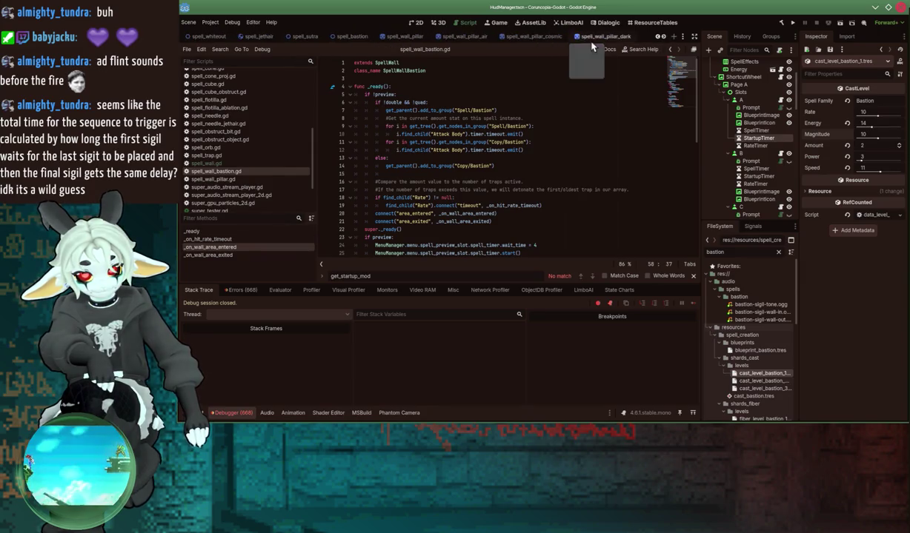
left_click(535, 36)
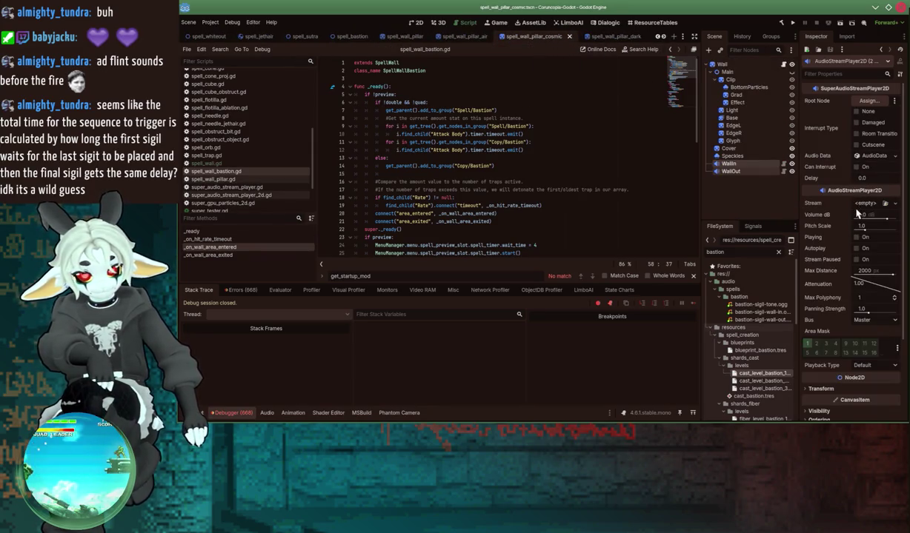
left_click(723, 64)
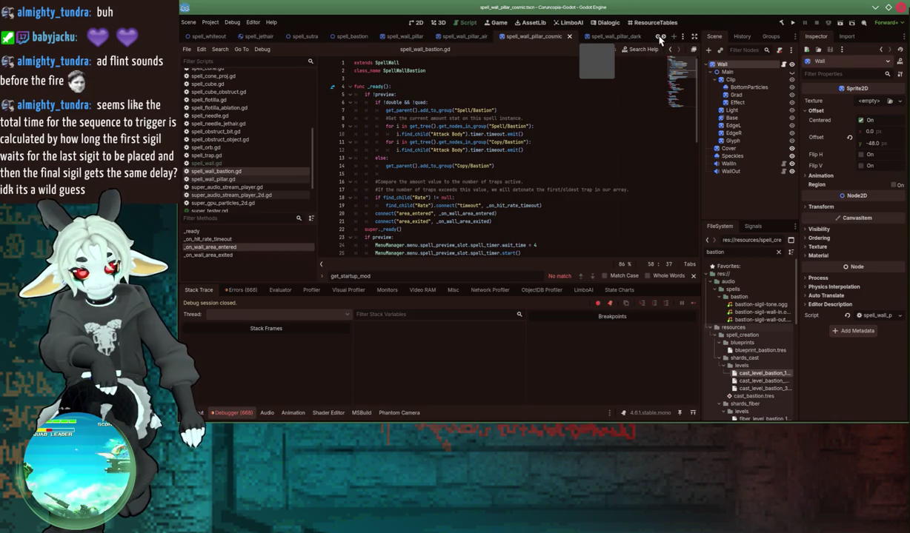
scroll(237, 97, "up", 5)
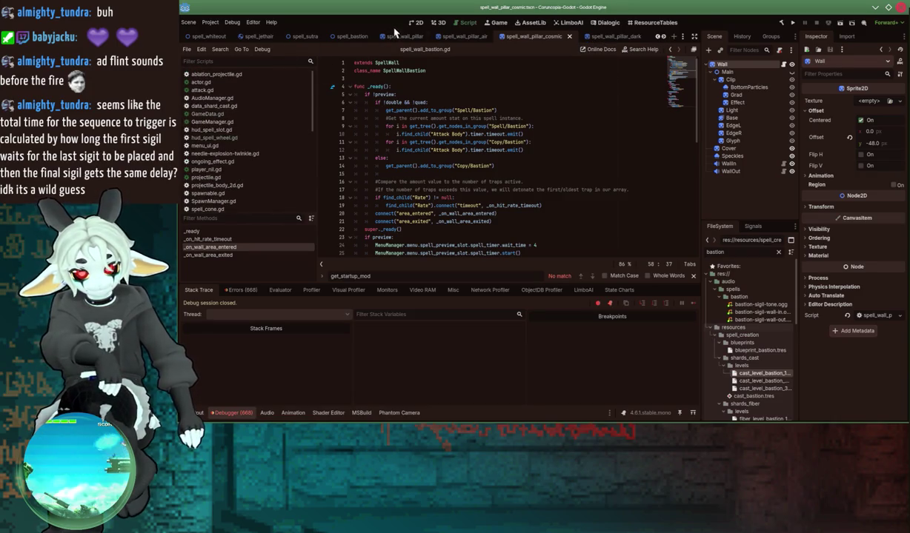
Step: In spell_bastion, inspect the Attack Body's Attack Data Animations & Sound settings
left_click(341, 40)
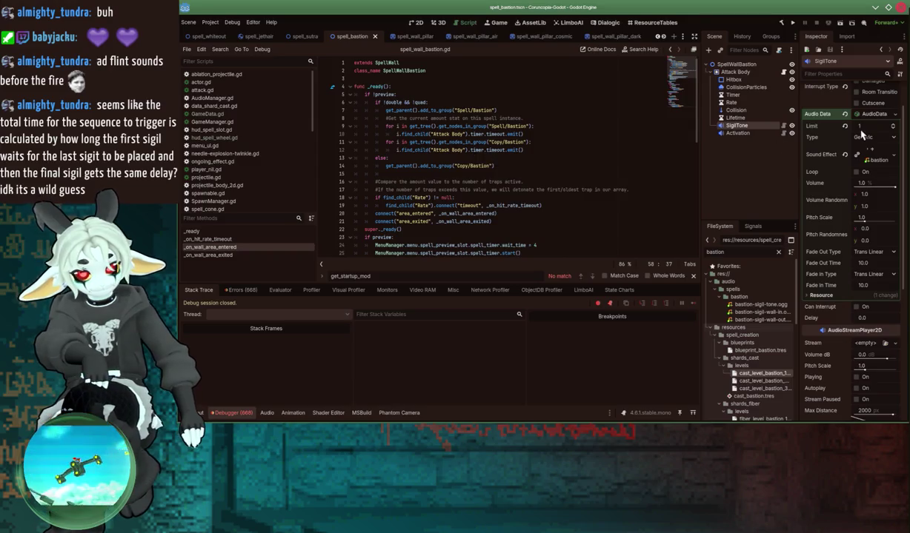
left_click(734, 72)
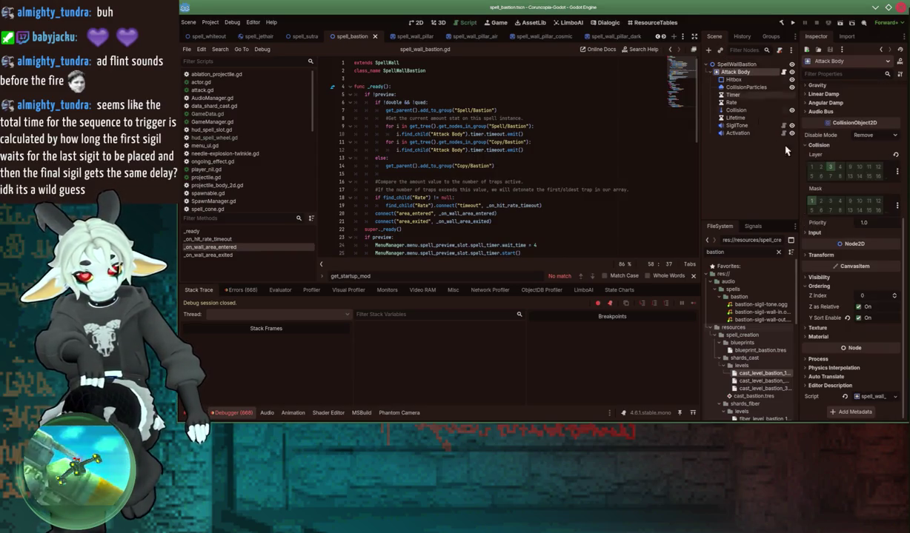
scroll(831, 213, "up", 5)
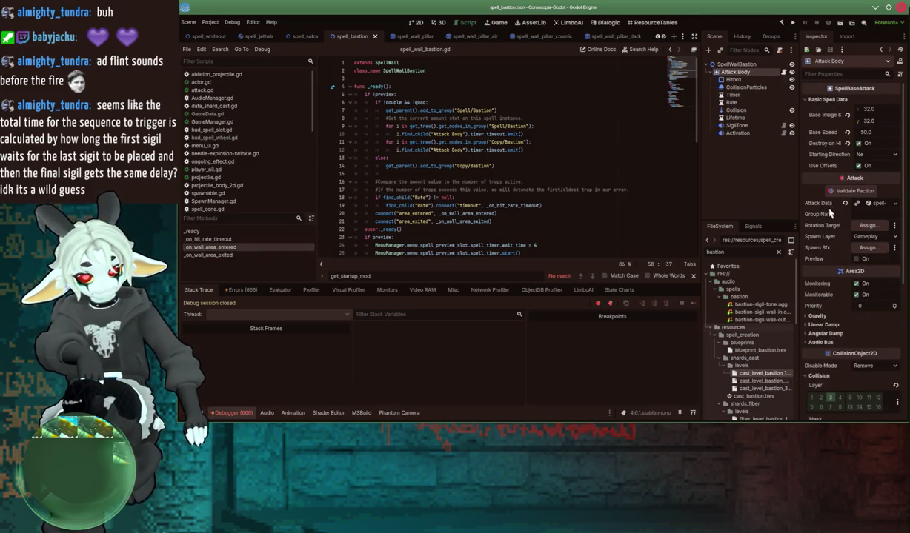
left_click(878, 205)
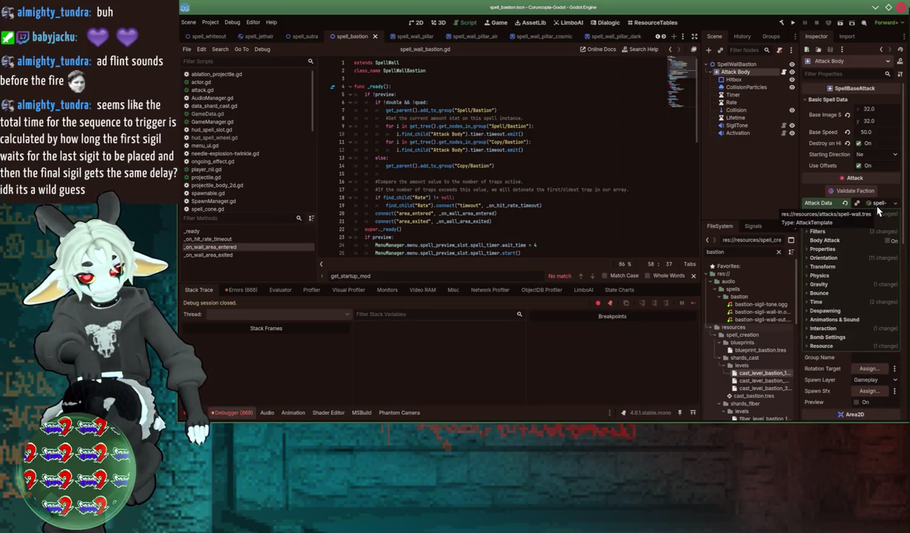
left_click(822, 329)
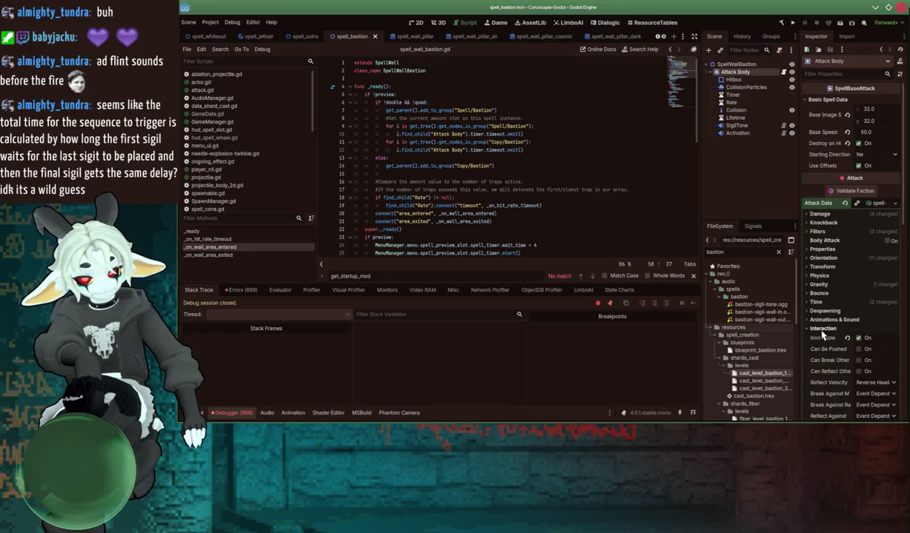
left_click(822, 329)
left_click(821, 320)
scroll(821, 327, "down", 4)
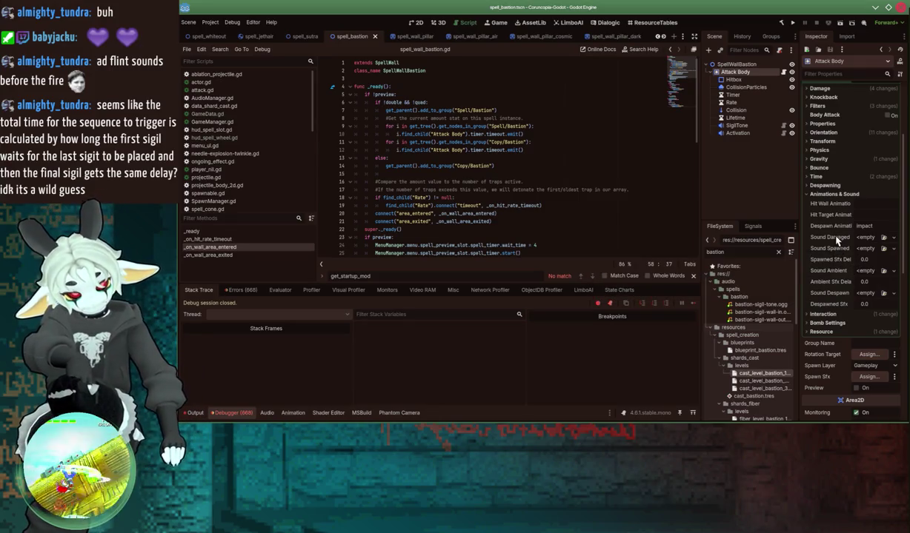
scroll(447, 158, "down", 2)
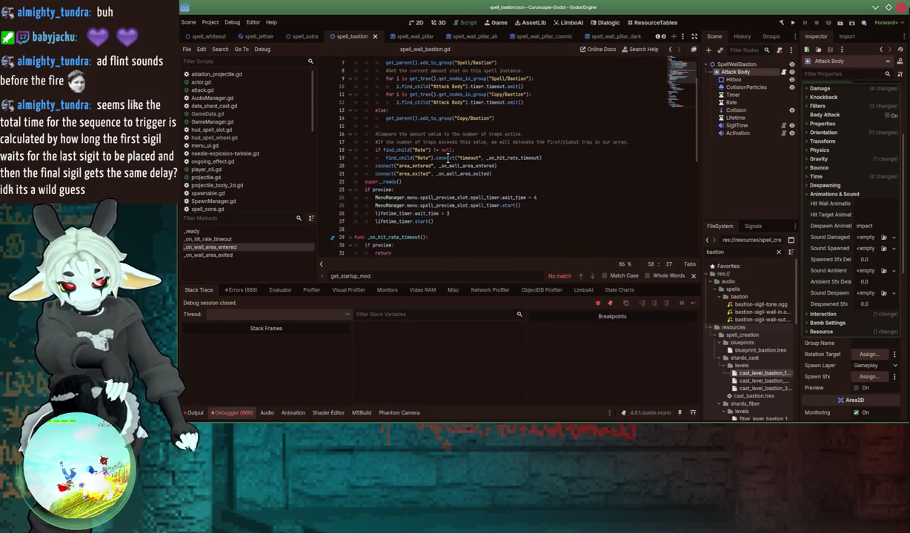
Step: Review the script's if preview: and if !preview: lines, then switch to spell_wall.gd
left_click(446, 190)
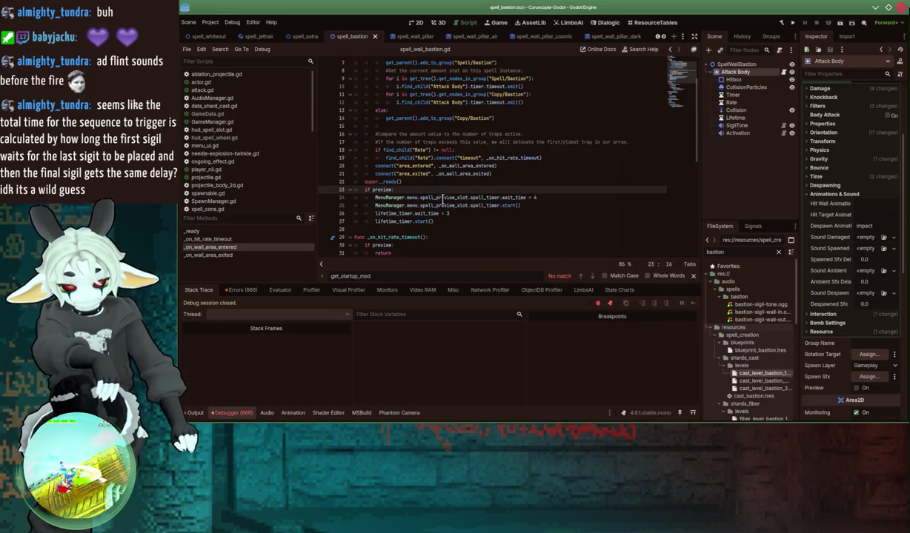
scroll(440, 203, "up", 2)
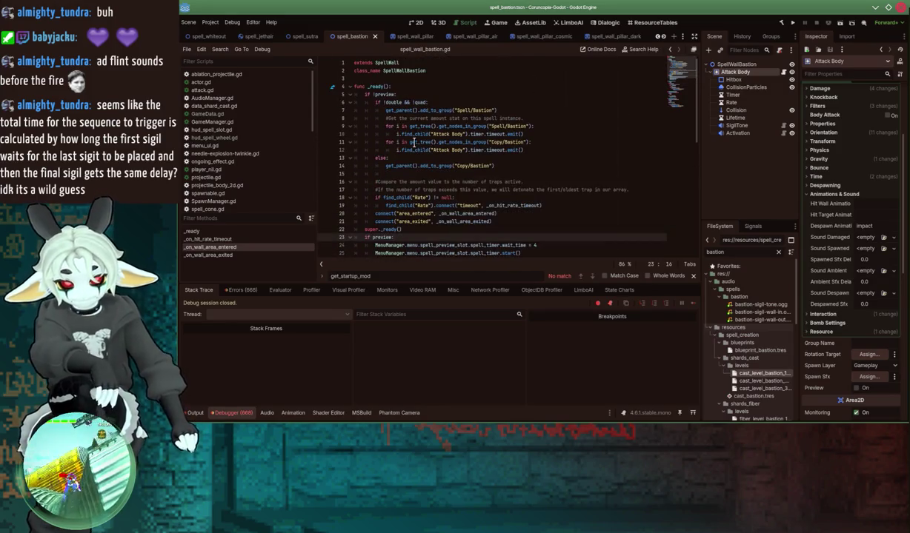
scroll(402, 151, "down", 1)
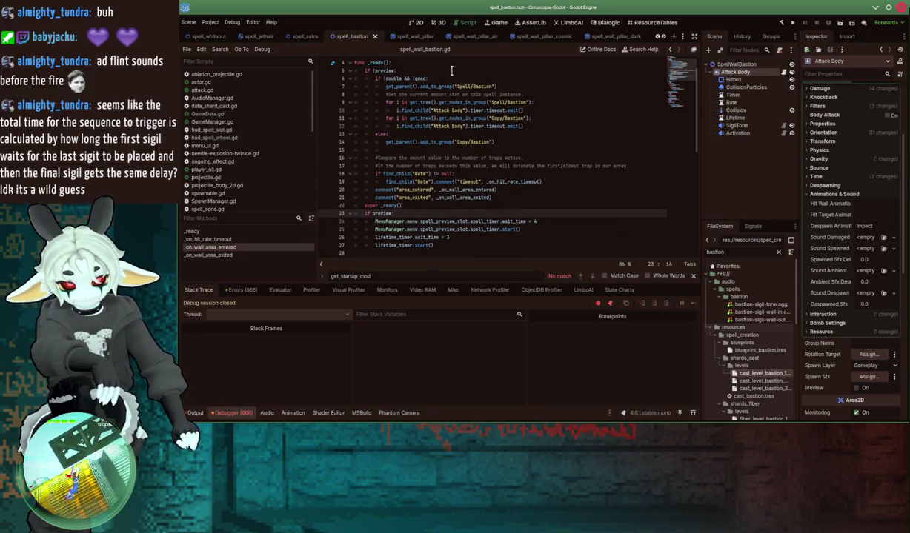
scroll(452, 70, "up", 1)
left_click(427, 87)
left_click(445, 93)
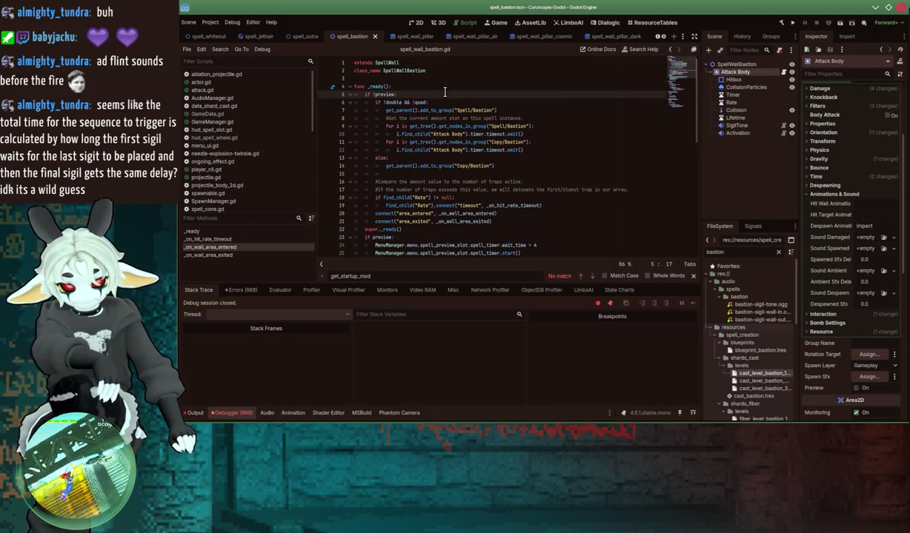
left_click(506, 166)
left_click(487, 171)
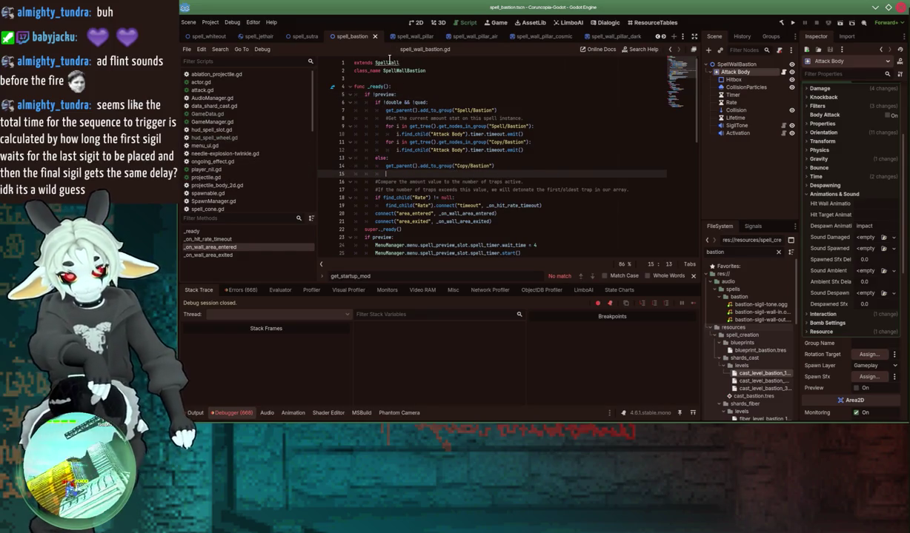
left_click(382, 63, "ctrl")
Step: Add an if !preview: block after line 76, ending spell_wall.gd's _ready
left_click(206, 255)
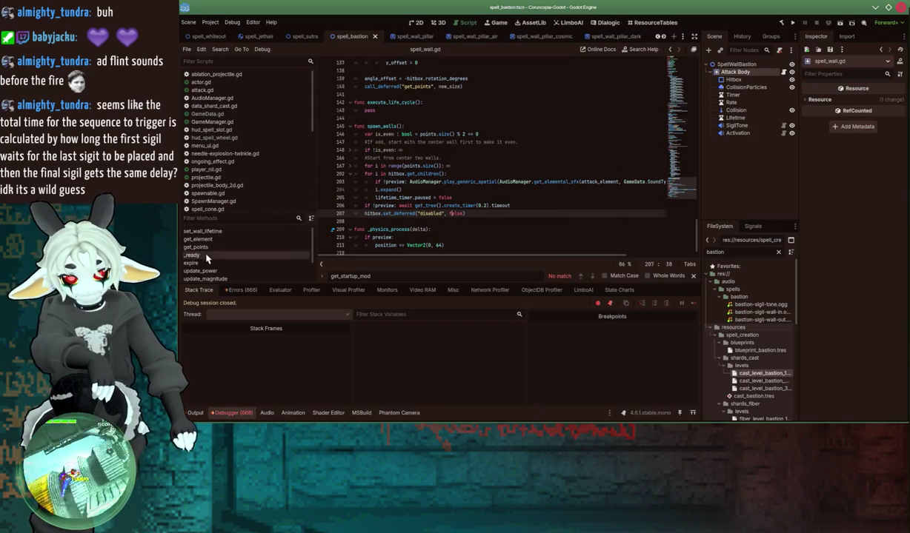
scroll(414, 177, "down", 2)
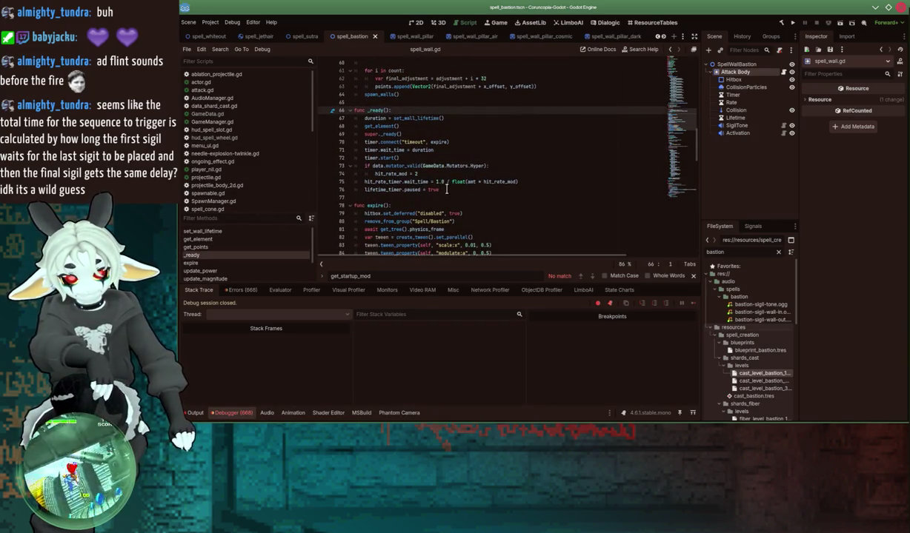
left_click(447, 189)
scroll(452, 187, "down", 1)
key("Return")
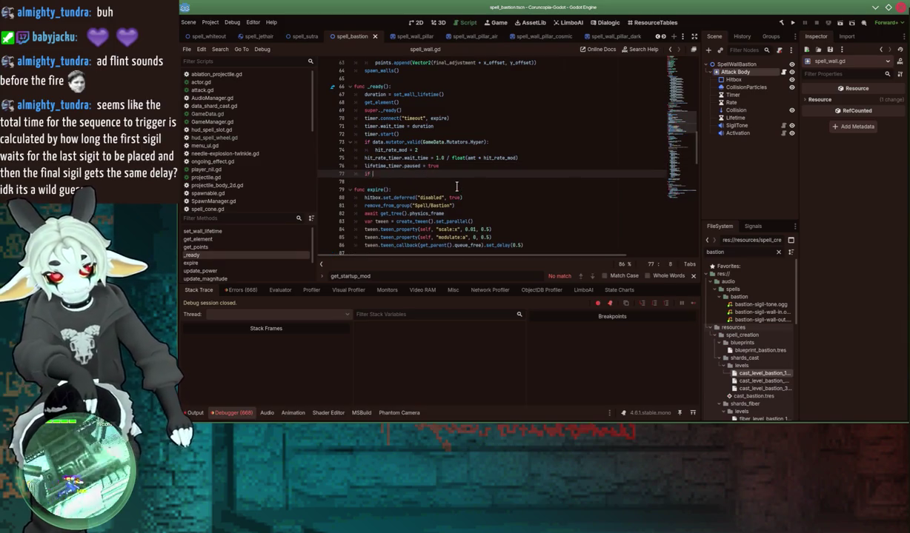
type("!preview:")
key("Return")
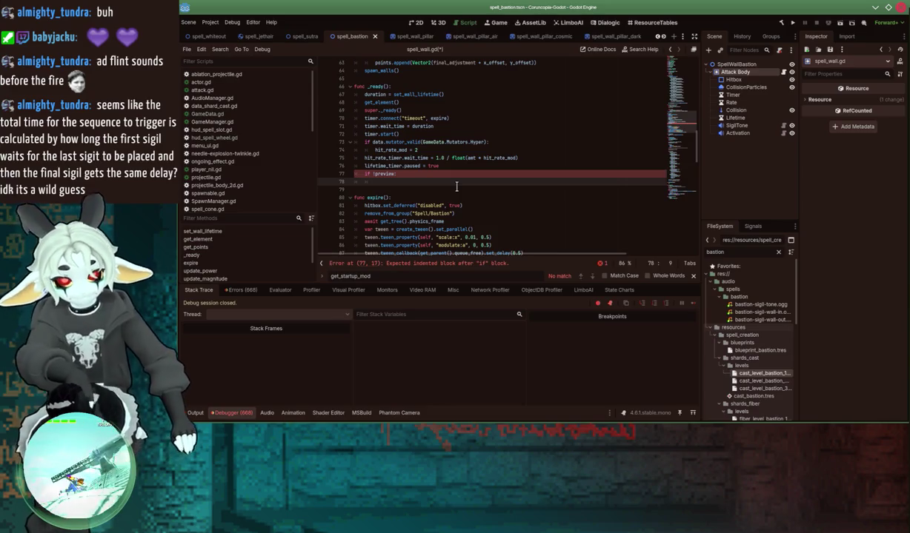
type("data")
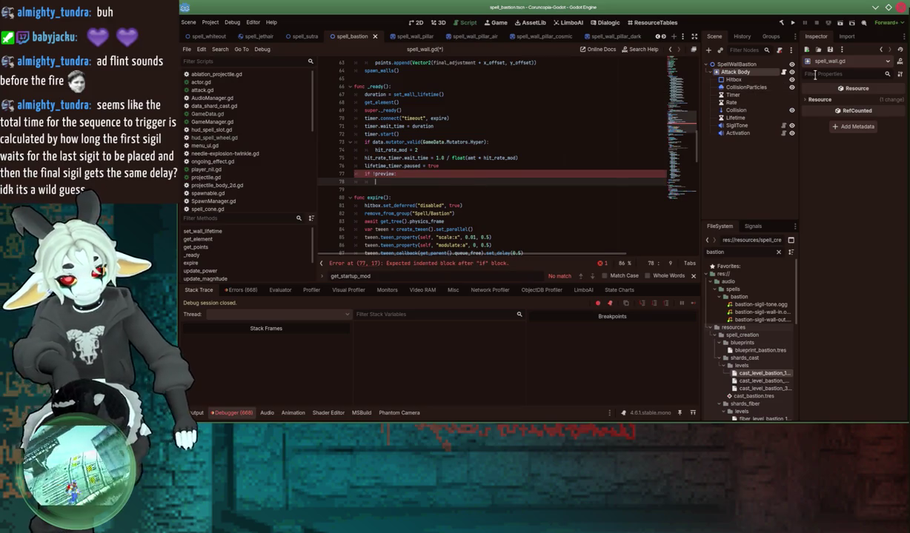
Step: Check the Attack Body's Animations & Sound properties, then switch to VS Code
left_click(737, 72)
scroll(844, 258, "down", 5)
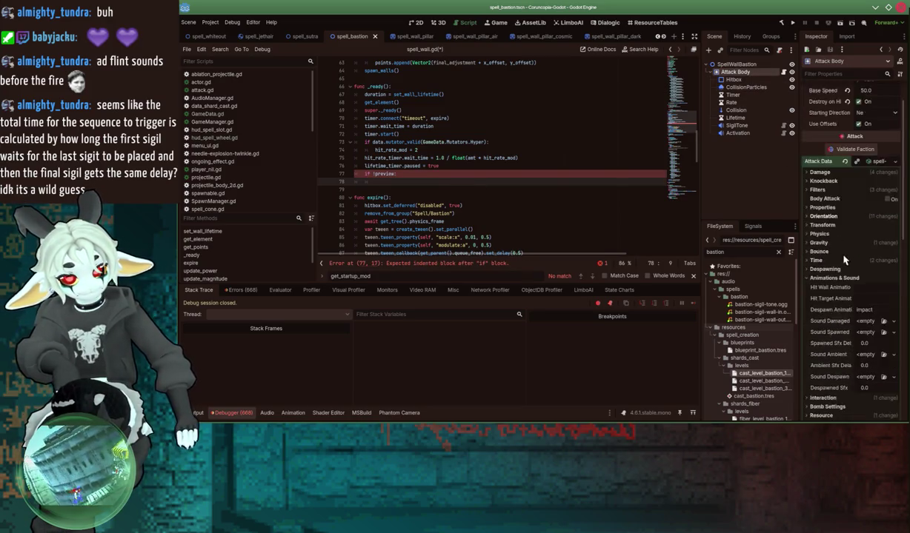
scroll(844, 258, "down", 4)
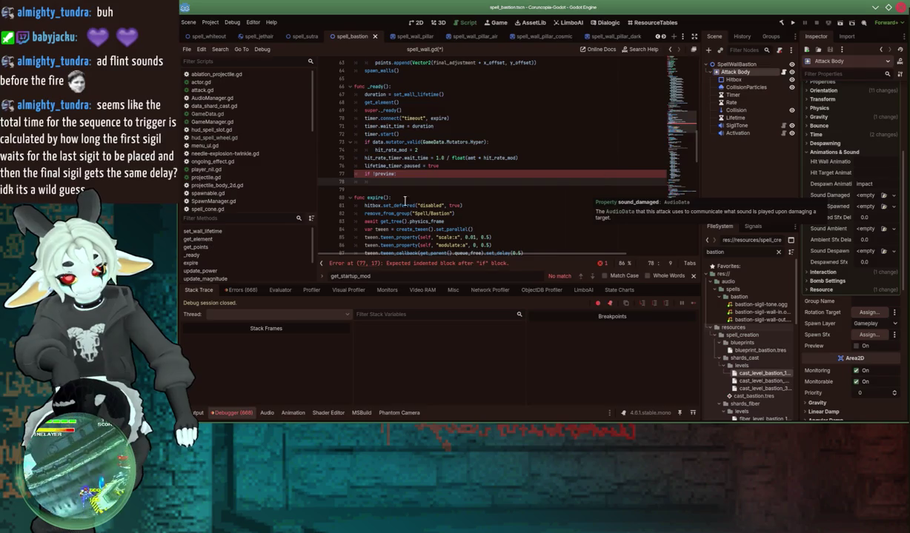
key("alt+Tab")
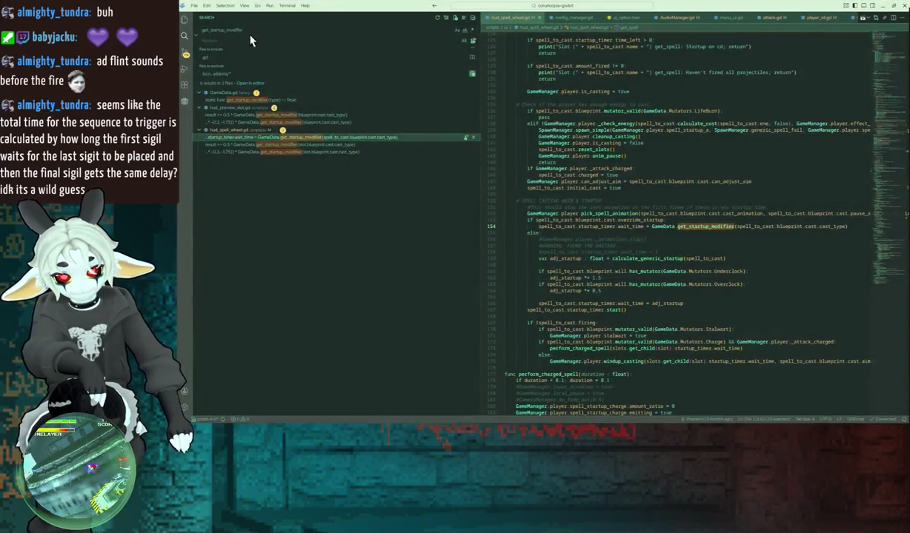
Step: Replace the get_startup_modifier search with sound_damaged, review results, then return to Godot
triple_click(251, 29)
key("BackSpace")
type("sd")
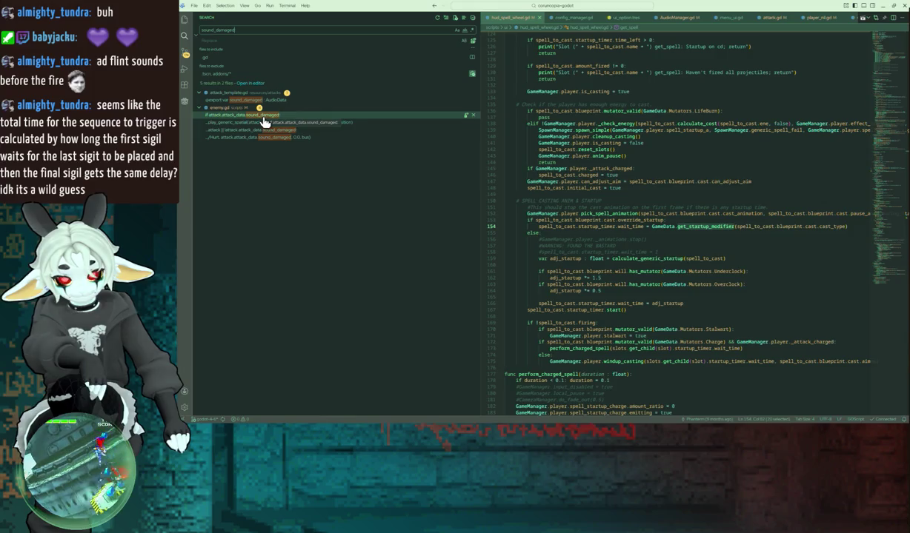
key("alt+Tab")
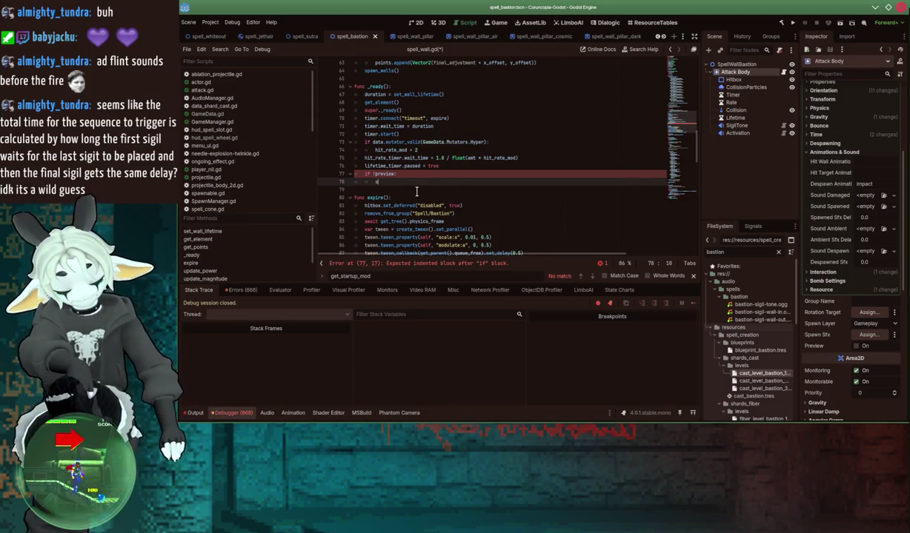
Step: Write attack_data.sound_damaged = AudioManager.get_elemental_sfx(attack_element, GameData.SoundType.ImpactMedium)
type("ud")
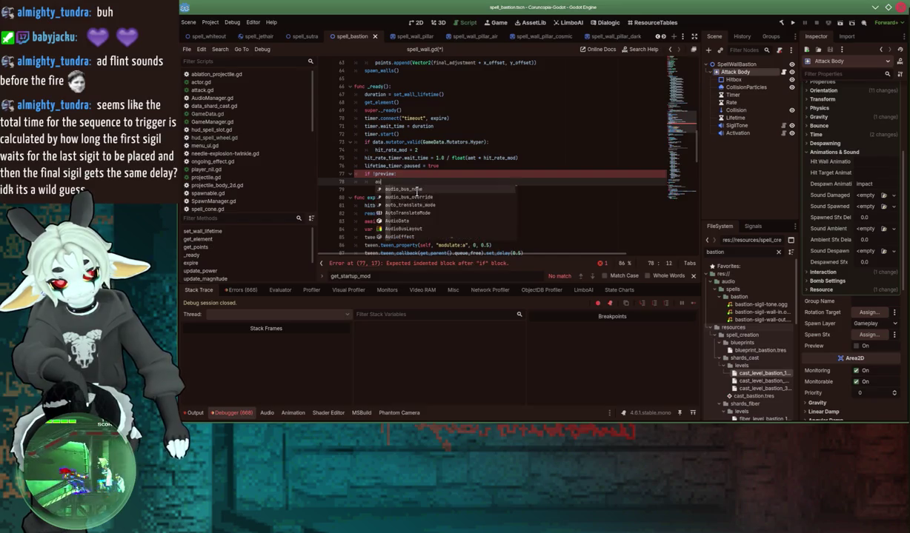
type("io")
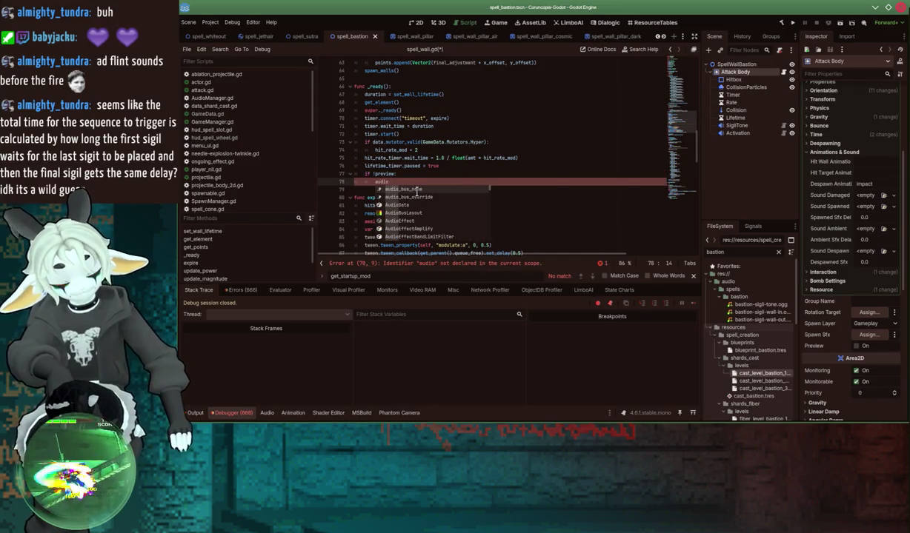
scroll(808, 215, "up", 5)
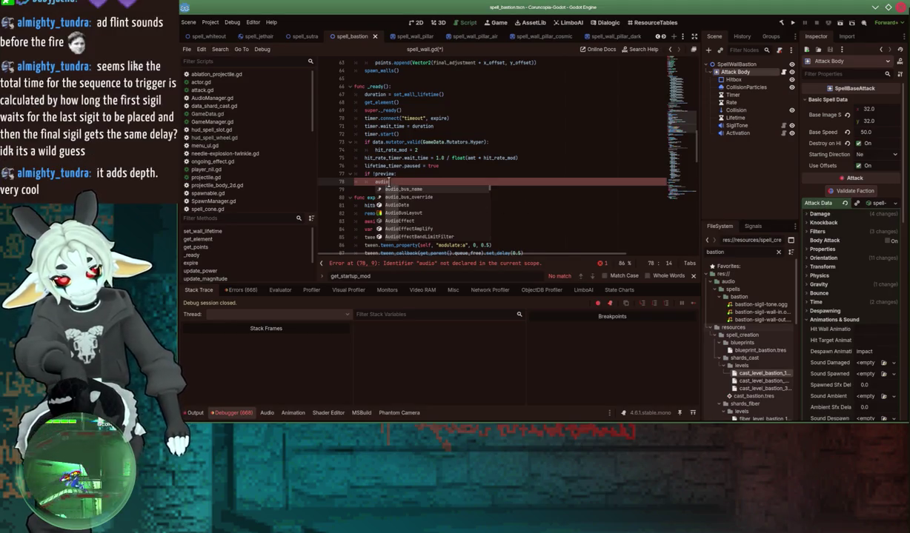
key("Escape")
type("attack_data")
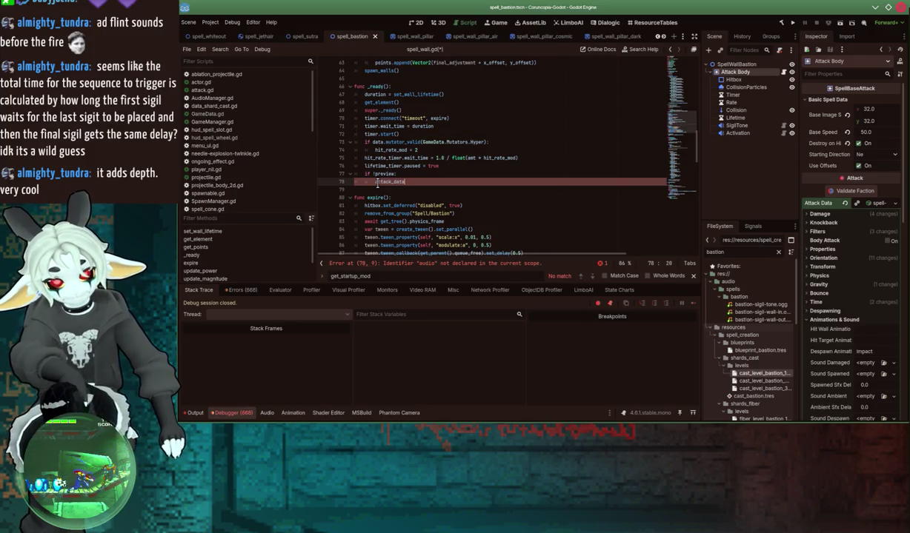
type(".sound")
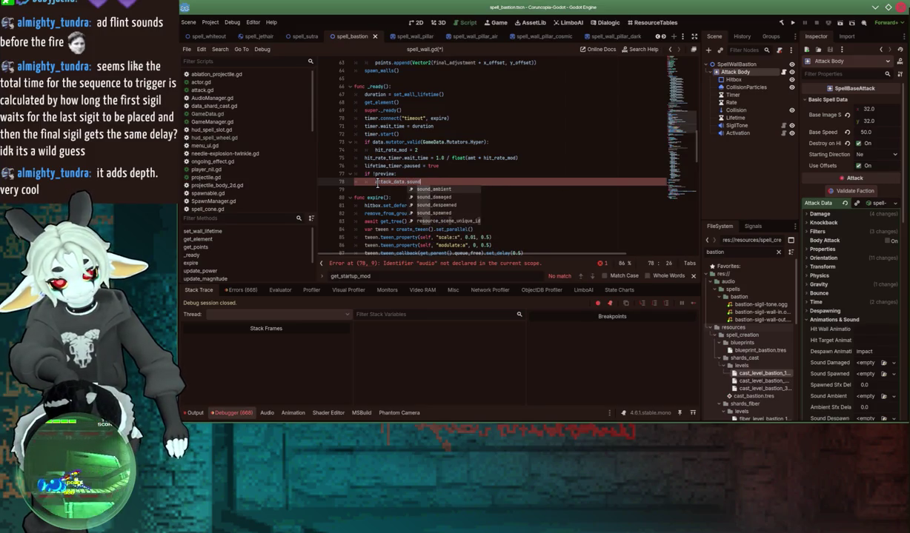
type("_damaged = Aud")
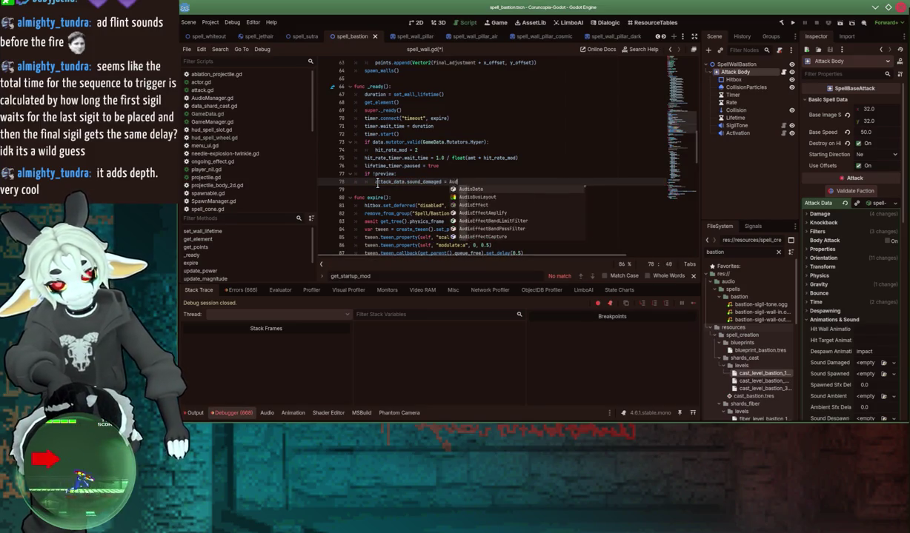
type("ioManager.get")
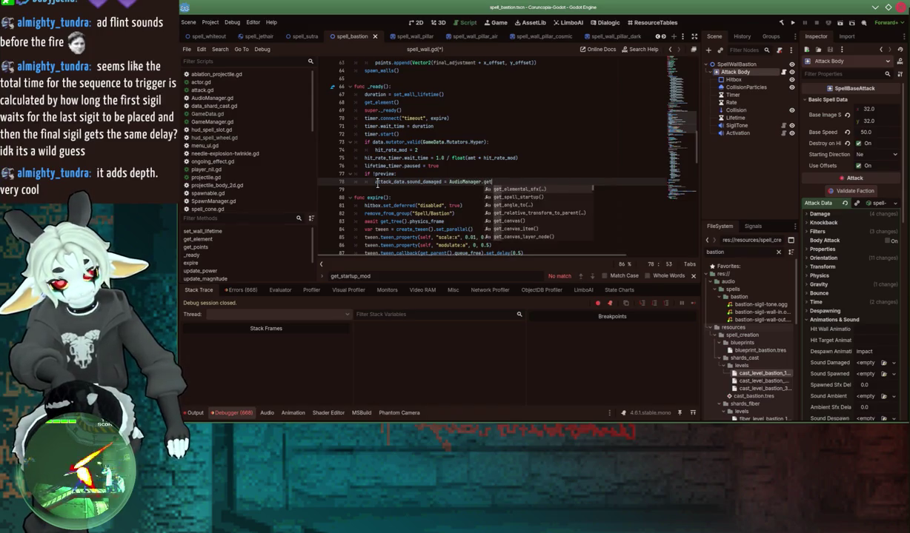
key("Return")
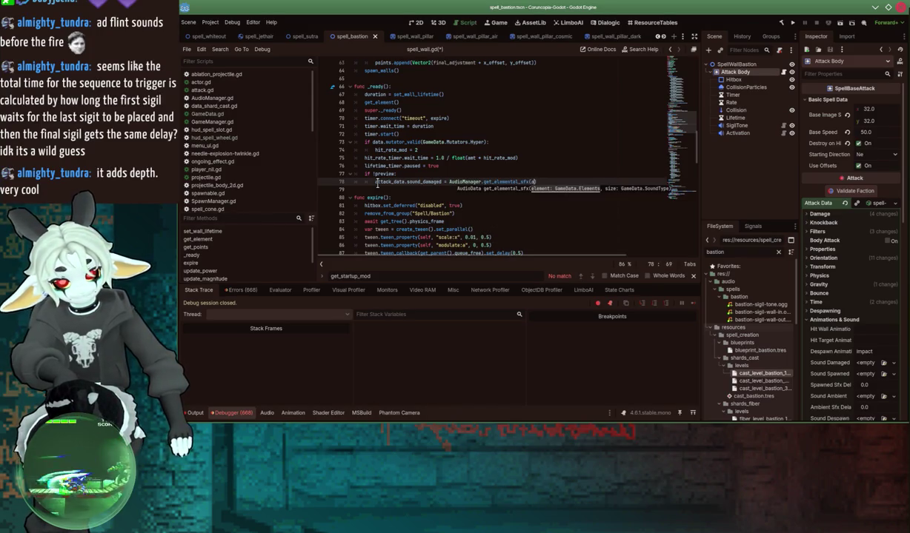
type("tta")
key("Down")
key("Down")
key("Return")
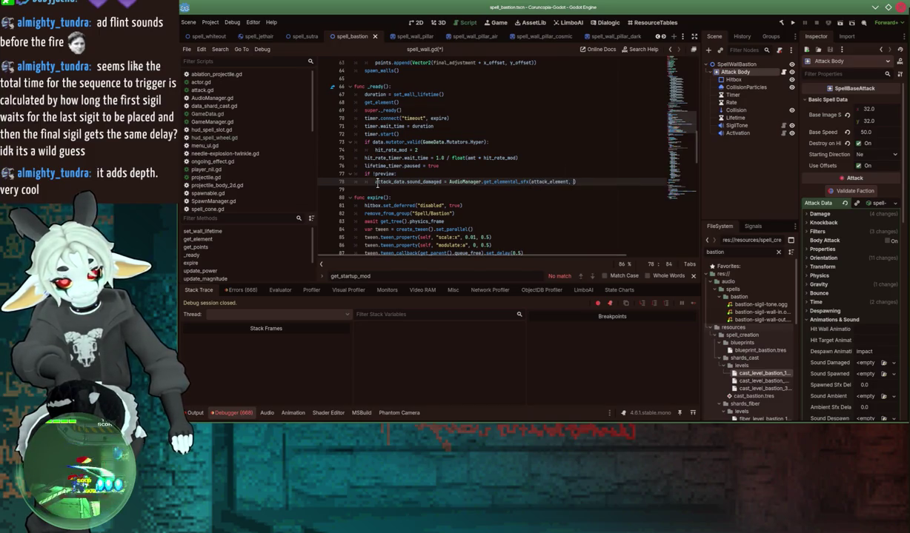
type("ameData.")
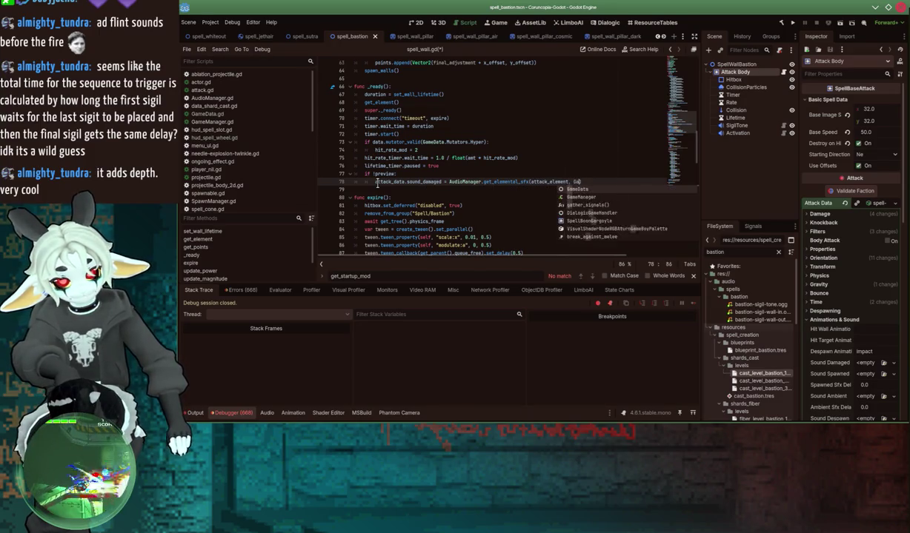
type("SoundType.")
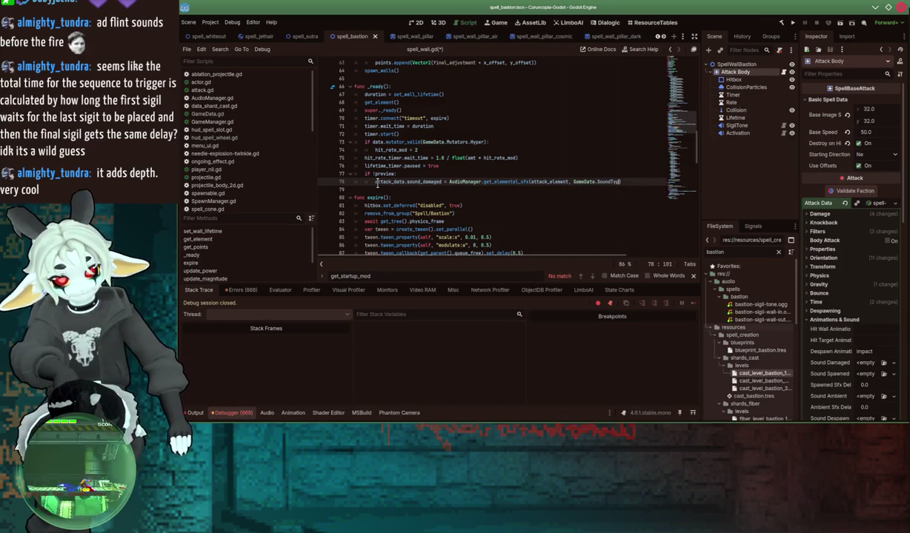
key("Down")
key("Down")
key("Down")
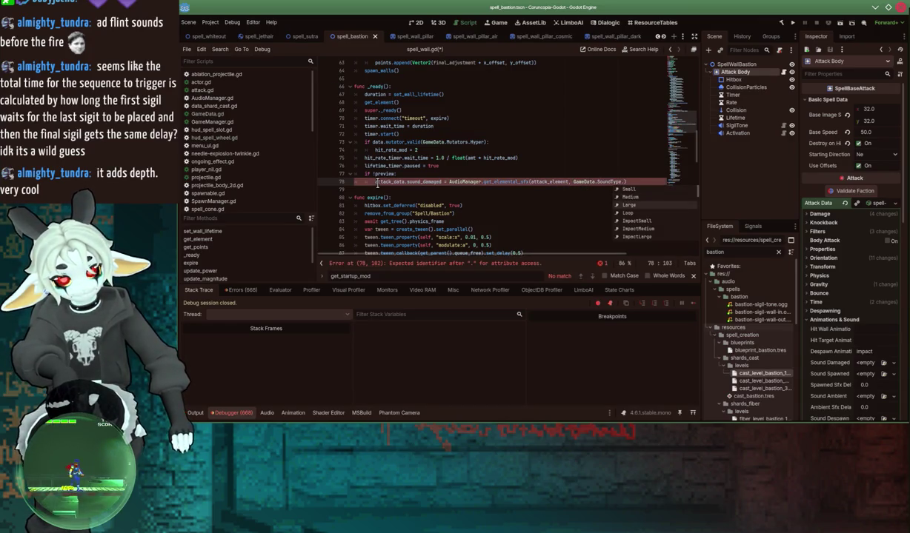
key("Return")
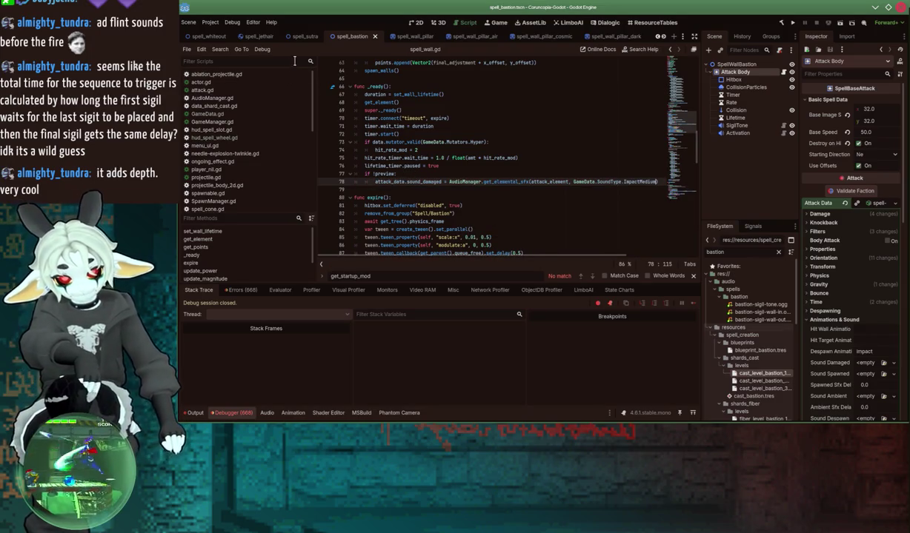
Step: Open the mezzanine scene and run the project to test the change
scroll(658, 37, "up", 10)
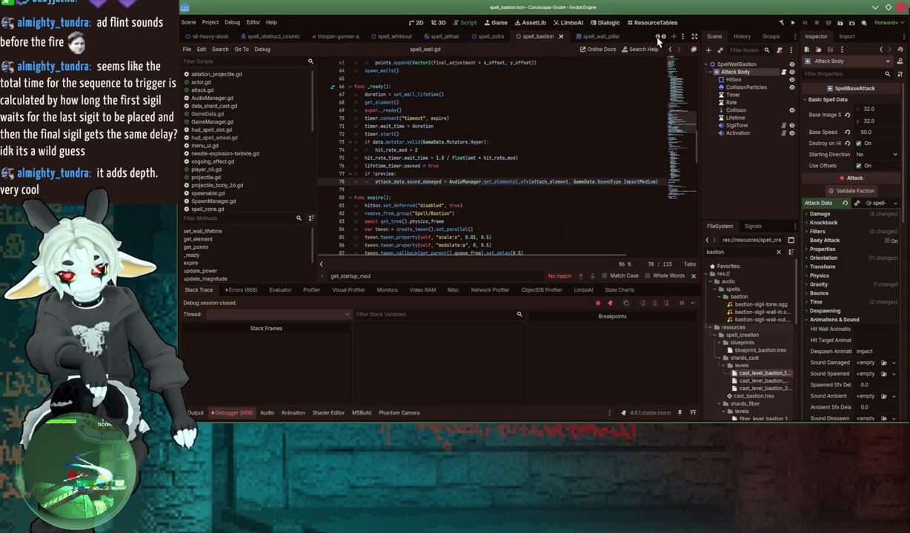
left_click(256, 36)
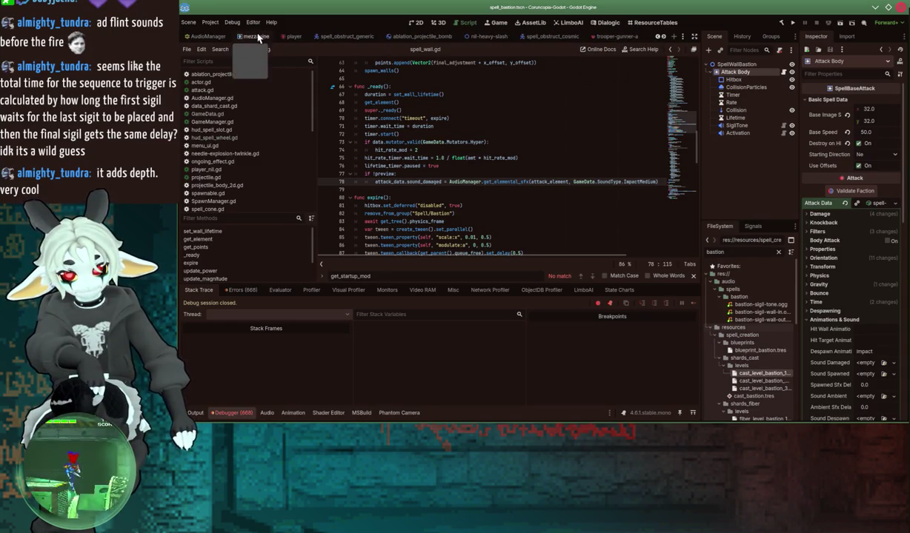
left_click(793, 23)
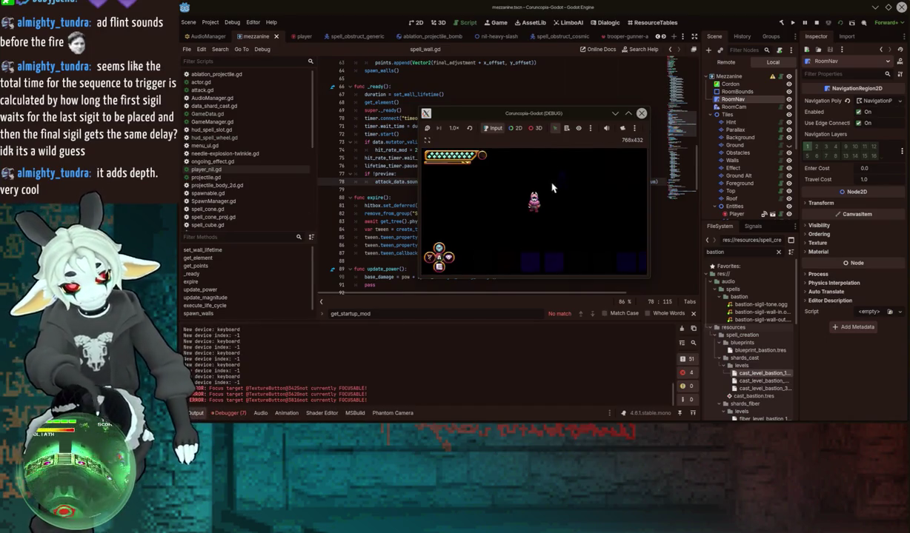
Step: Choose Bastion from the in-game SPELL menu, cast it full-screen, then restore the small game window
key("Escape")
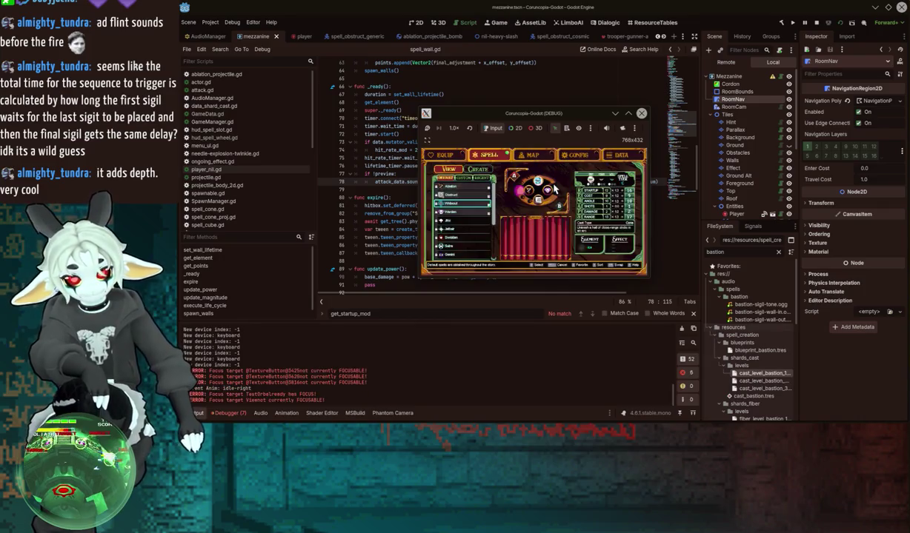
key("Up")
key("Up")
key("Up")
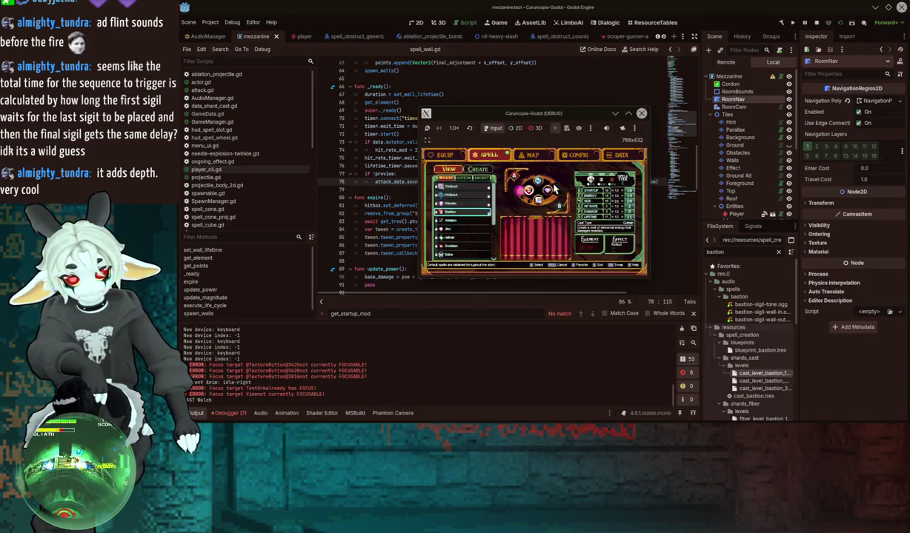
double_click(543, 113)
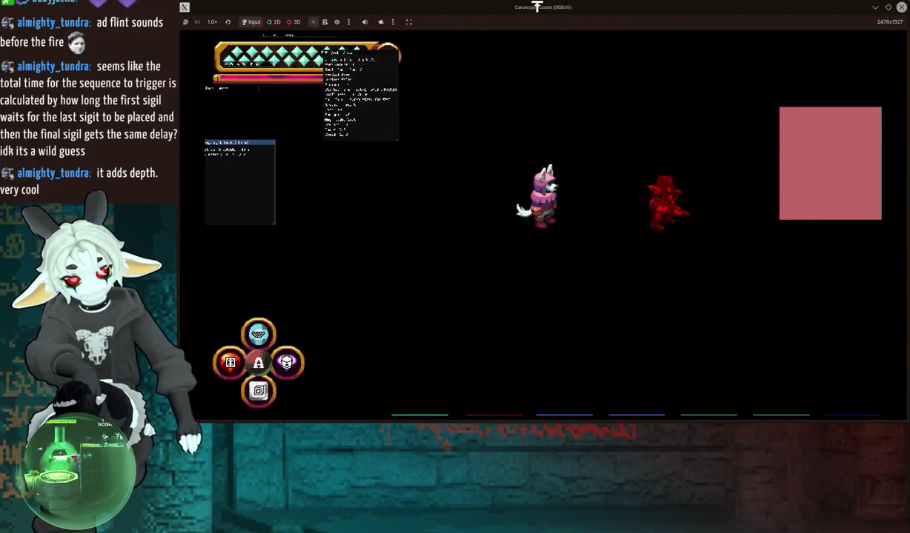
left_click_drag(537, 7, 683, 227)
Step: Change the wall's damage sound from ImpactMedium to ImpactSmall and cast Bastion full-screen
left_click(616, 182)
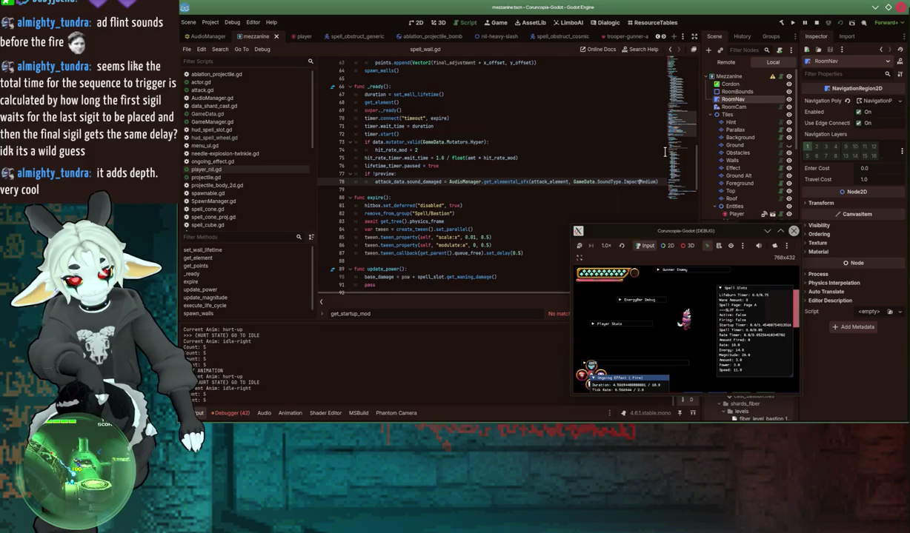
key("BackSpace")
key("BackSpace")
key("BackSpace")
type("Small")
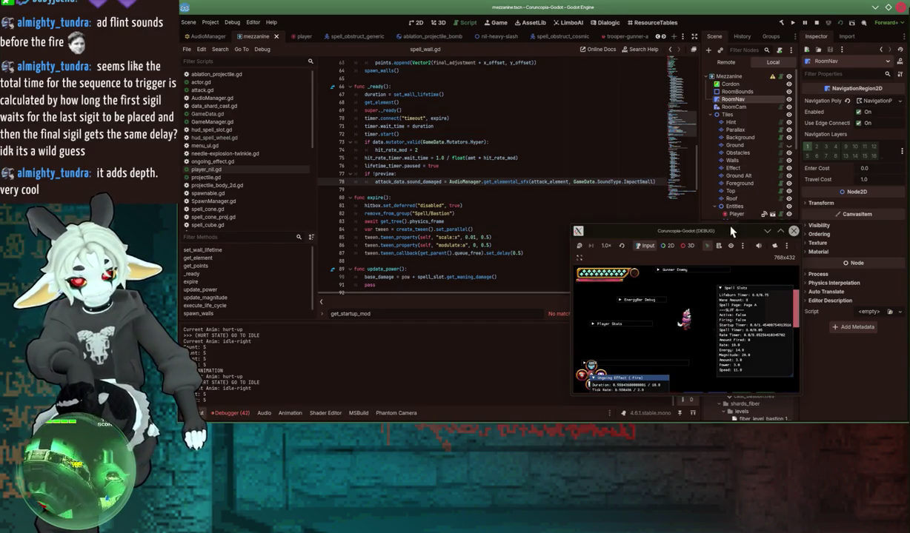
double_click(704, 230)
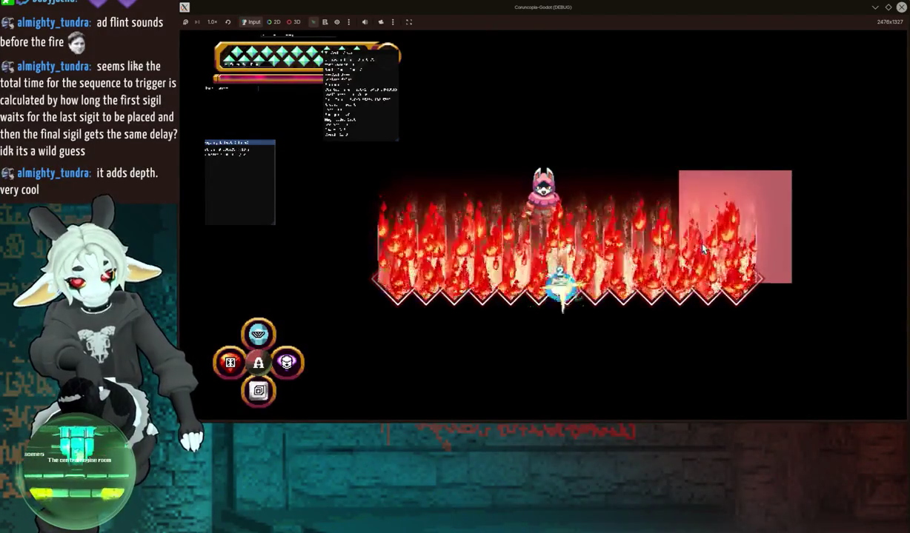
Step: Copy Bastion into New Curtain with the Sutra Will shard, cast its ice wall, and shrink the window
key("Escape")
key("Right")
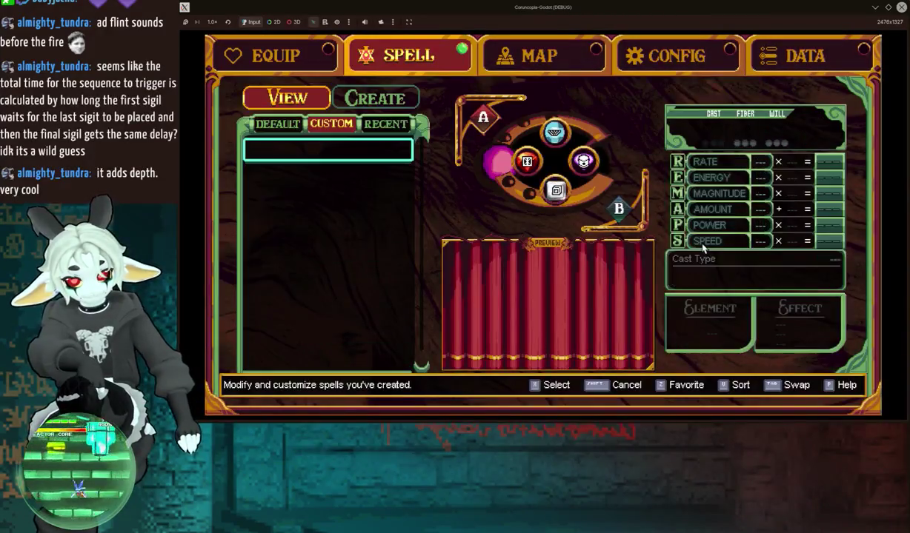
key("Left")
key("Down")
key("Down")
key("Down")
key("x")
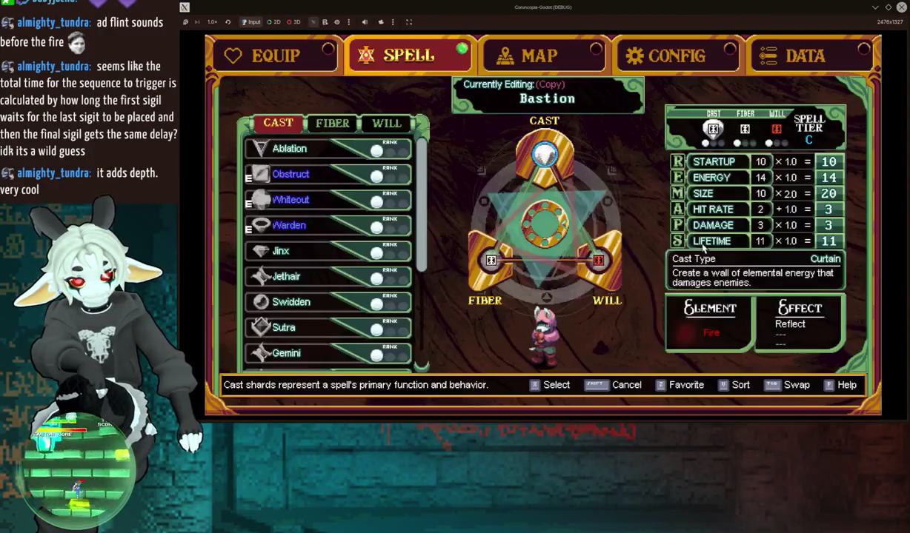
key("Left")
key("Up")
key("Up")
key("Up")
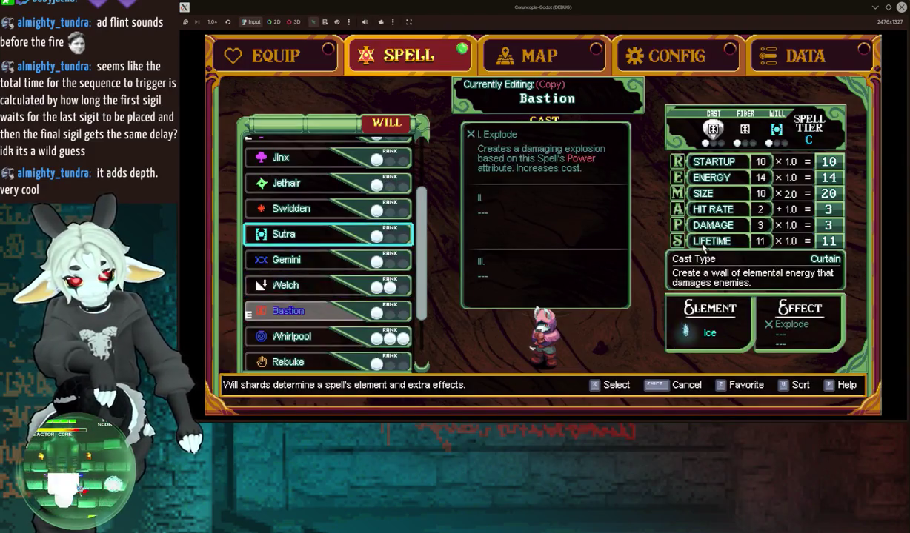
key("x")
key("x")
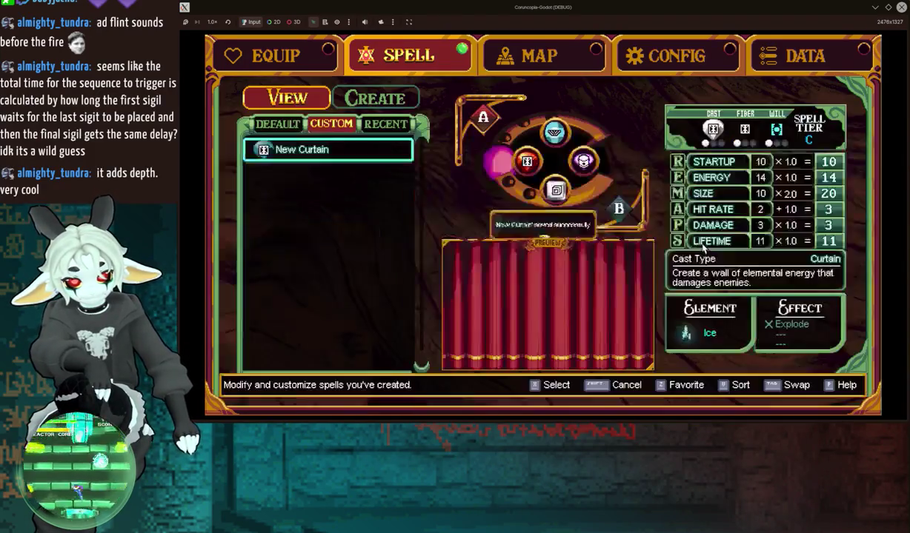
key("Escape")
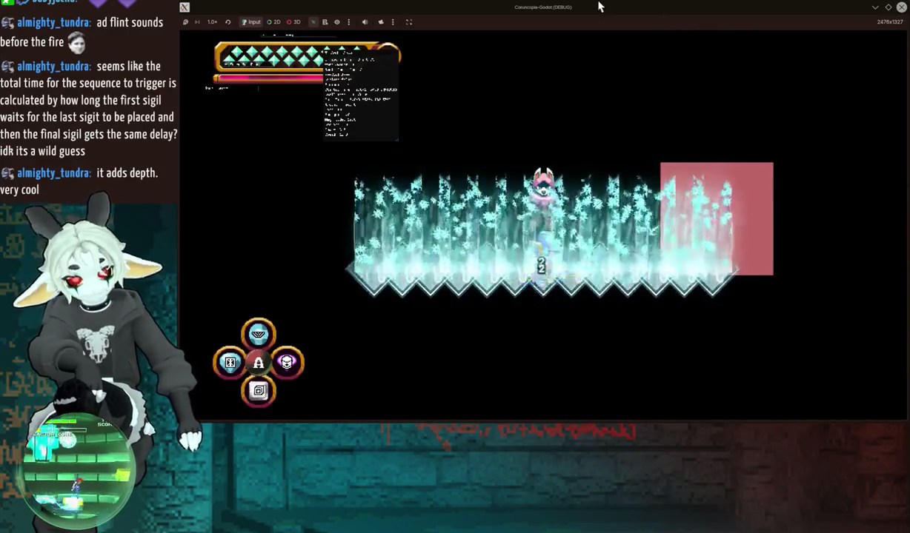
key("super+Down")
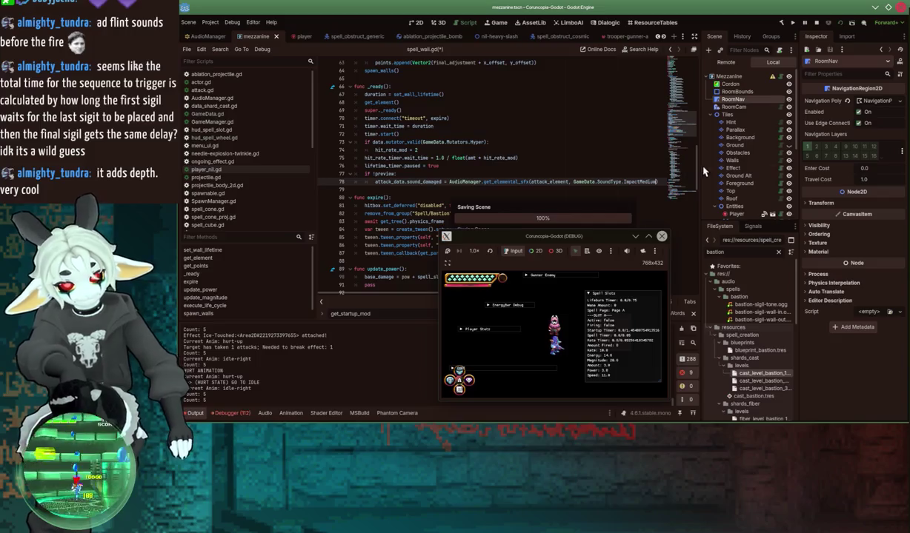
Step: Test the icy wall with the game maximized, then restore it as a small lower-right window
key("super+Up")
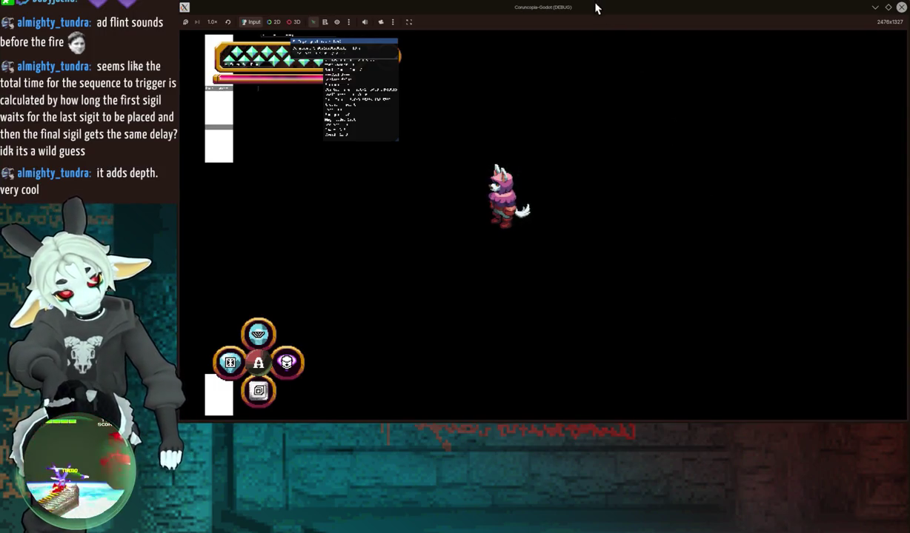
mouse_move(595, 13)
left_mouse_down()
mouse_move(599, 152)
mouse_move(684, 223)
mouse_move(723, 224)
left_mouse_up()
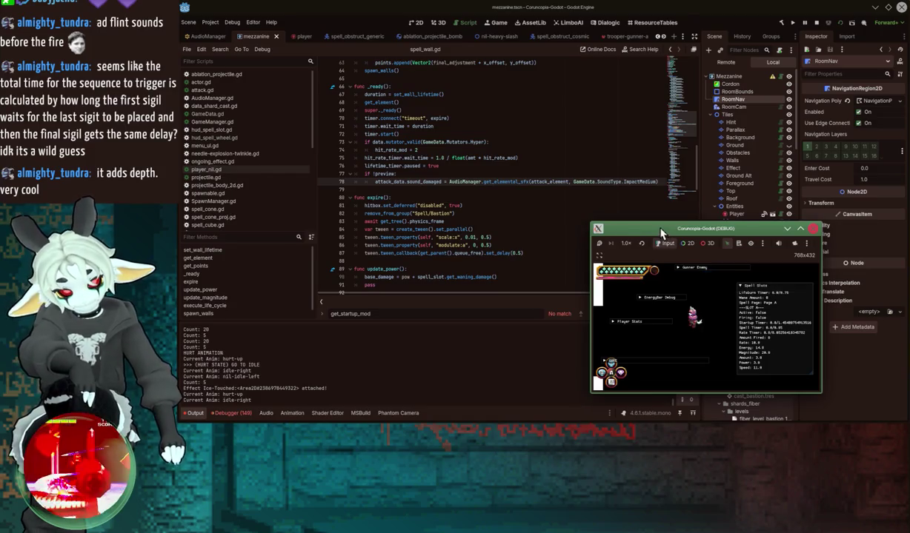
Step: Open spell_wall_bastion.gd and the spell_bastion scene, then select its Activation sound node
left_click(390, 185)
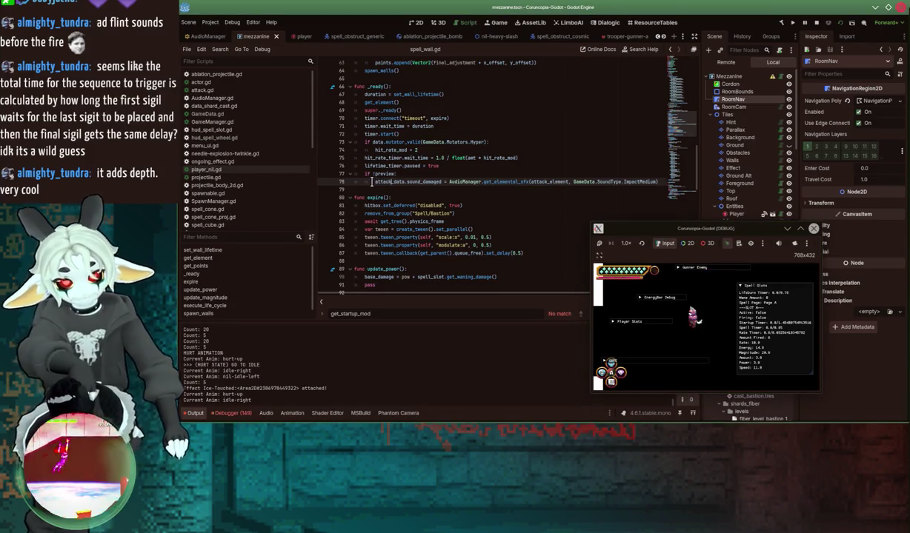
scroll(219, 187, "down", 5)
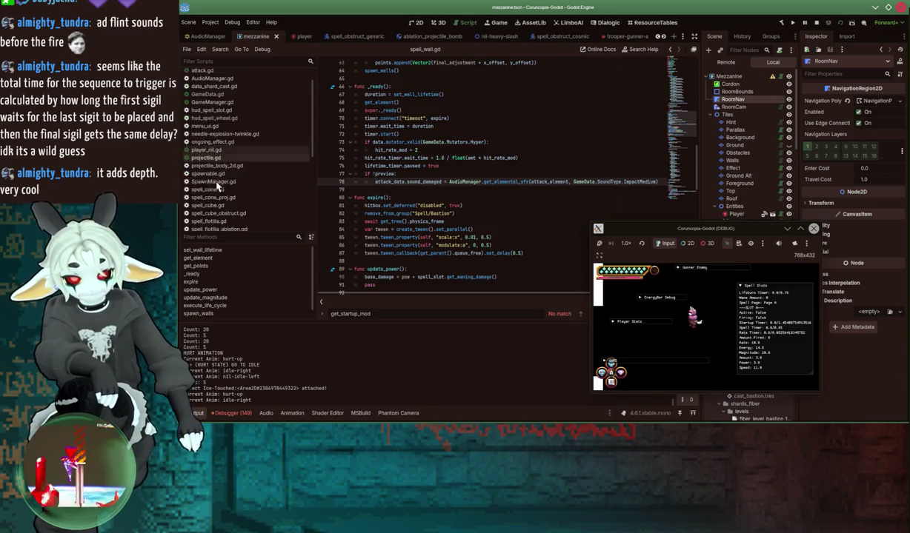
scroll(222, 212, "down", 1)
left_click(215, 194)
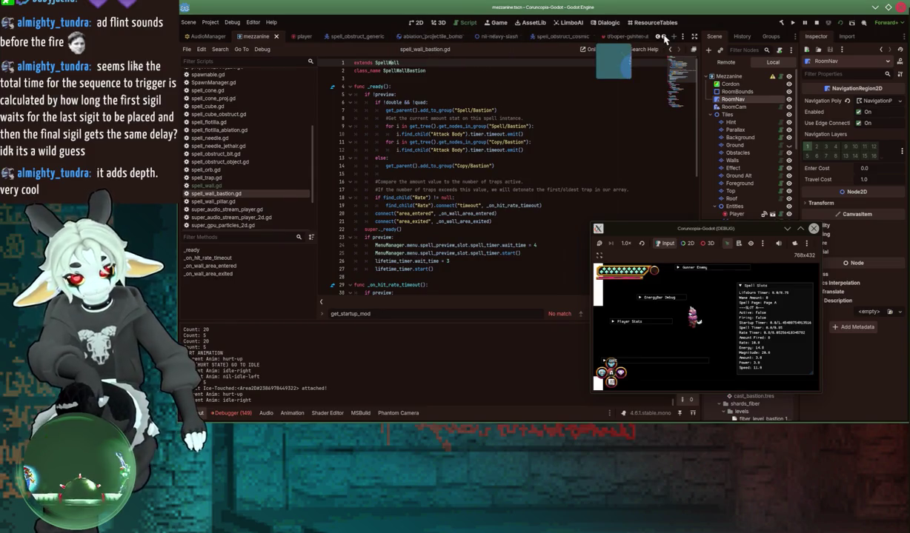
scroll(415, 37, "down", 10)
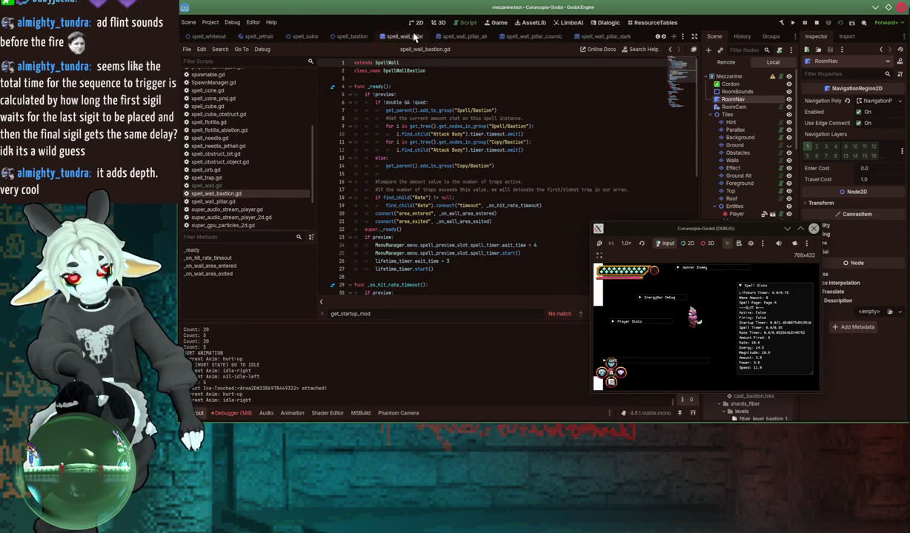
left_click(361, 37)
left_click(738, 145)
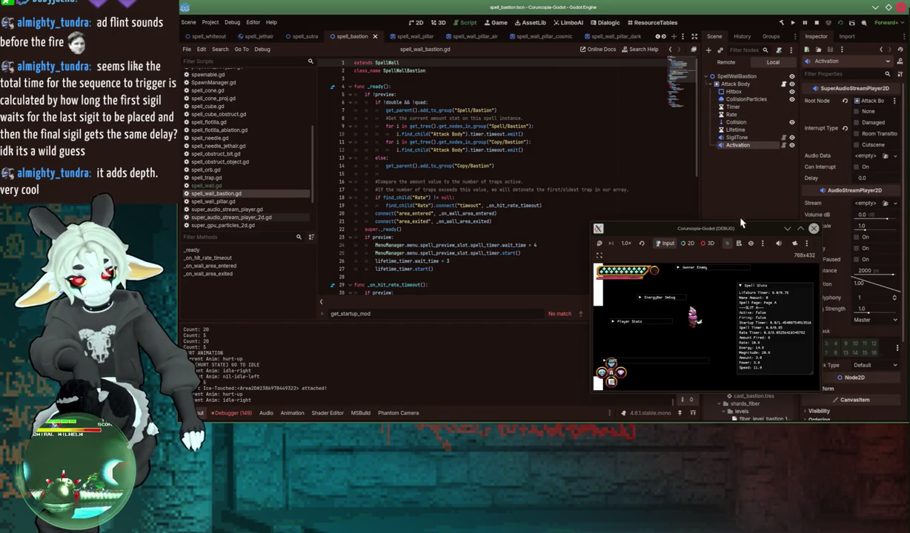
mouse_move(741, 222)
left_mouse_down()
mouse_move(763, 246)
mouse_move(604, 300)
left_mouse_up()
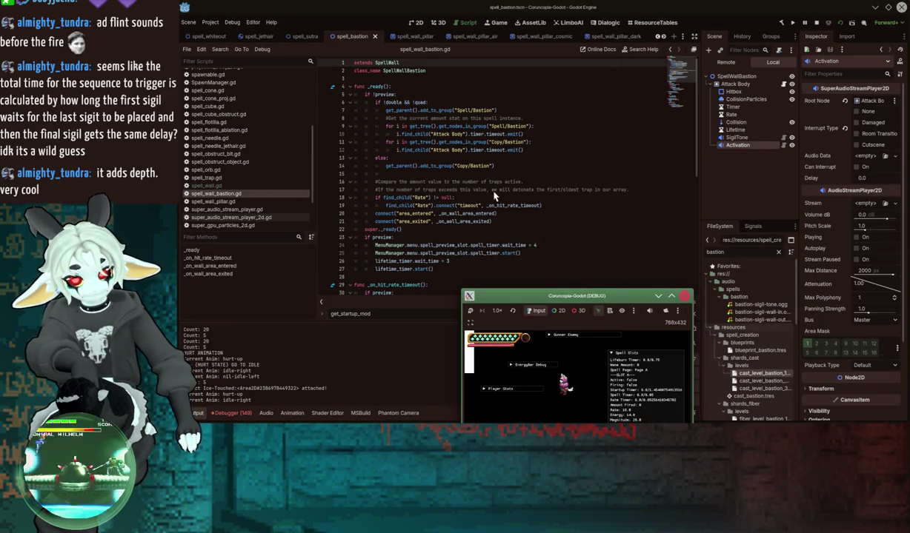
Step: Open spell_wall.gd, move the game window further aside, and reselect the Activation node
left_click(494, 196)
scroll(492, 194, "down", 1)
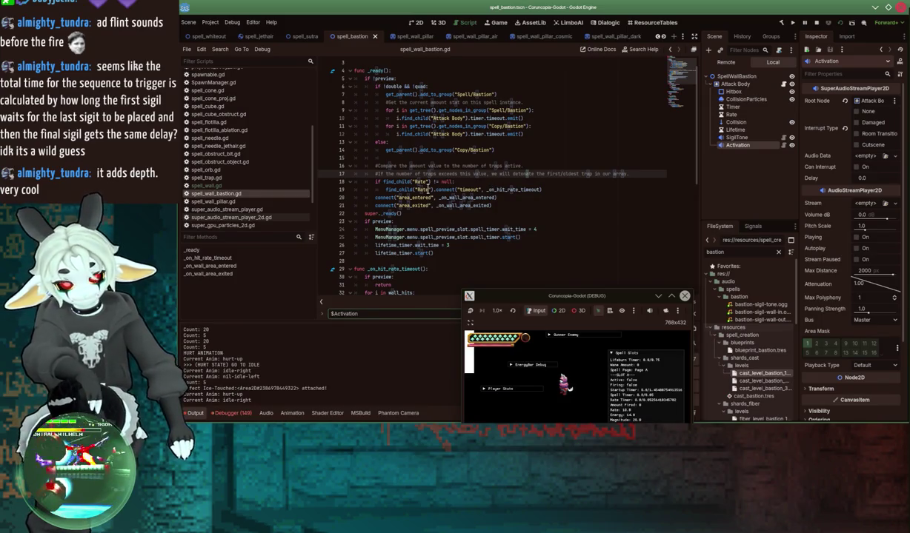
left_click(204, 185)
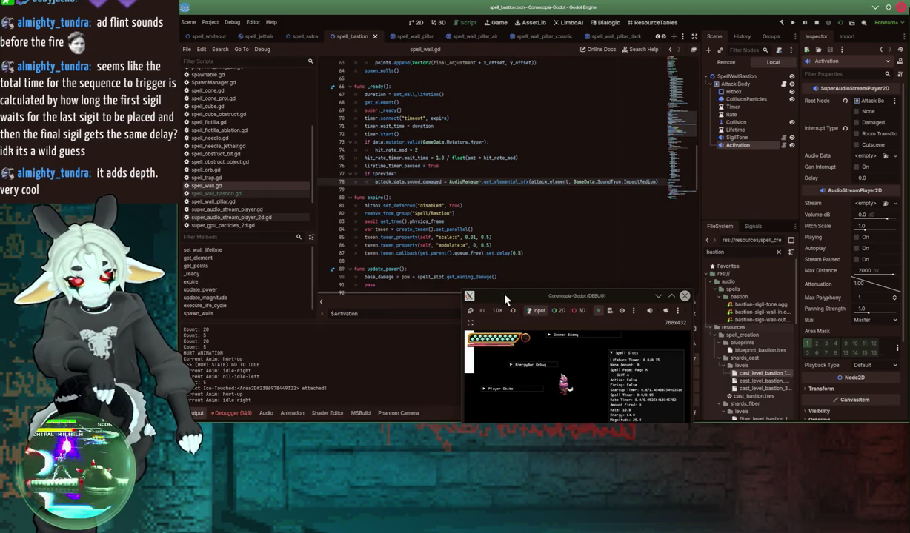
left_click_drag(505, 299, 513, 380)
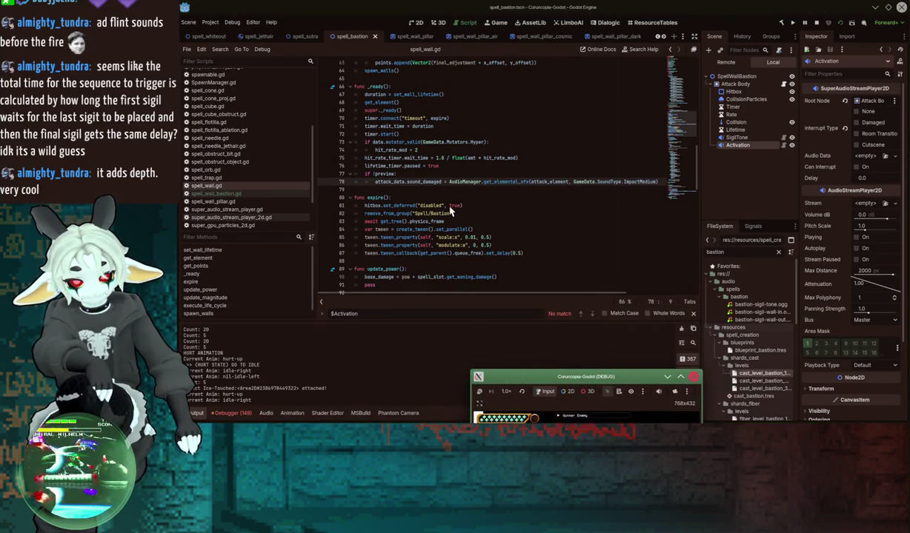
left_click(748, 158)
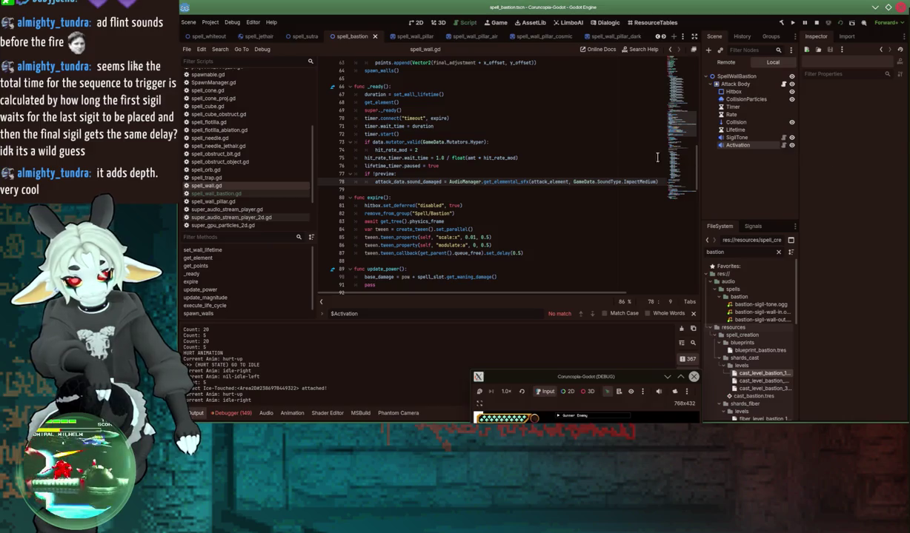
scroll(408, 222, "up", 5)
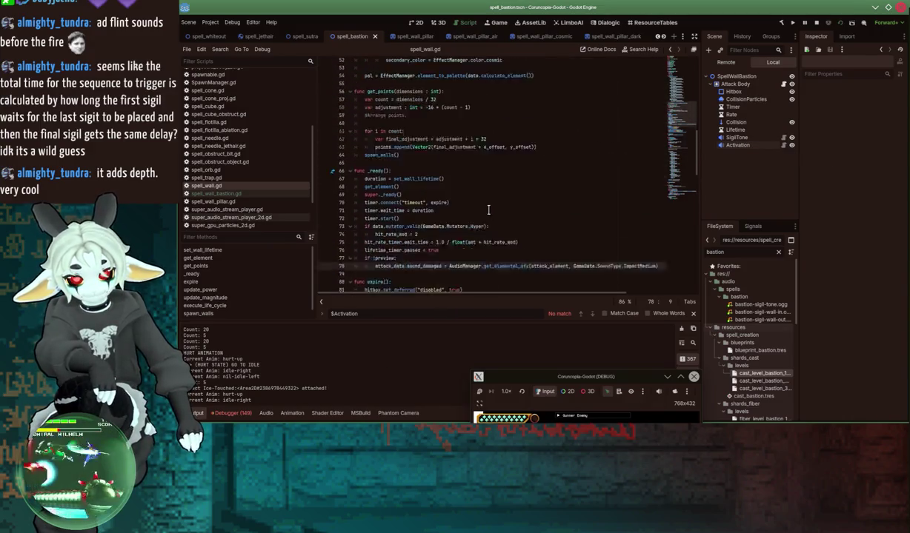
left_click(738, 146)
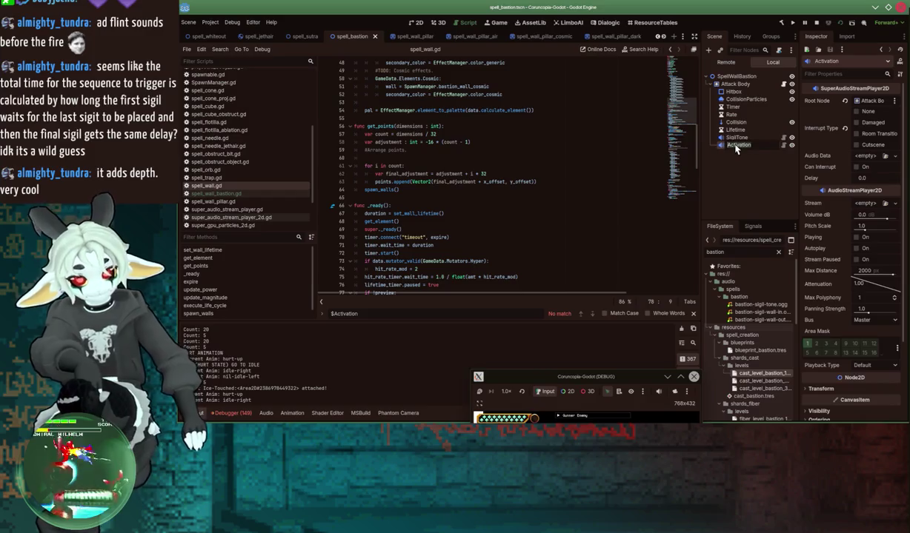
type("Local")
type("Loop")
Step: Rename the Activation node to Loop and jump to the spawn_walls function
key("Return")
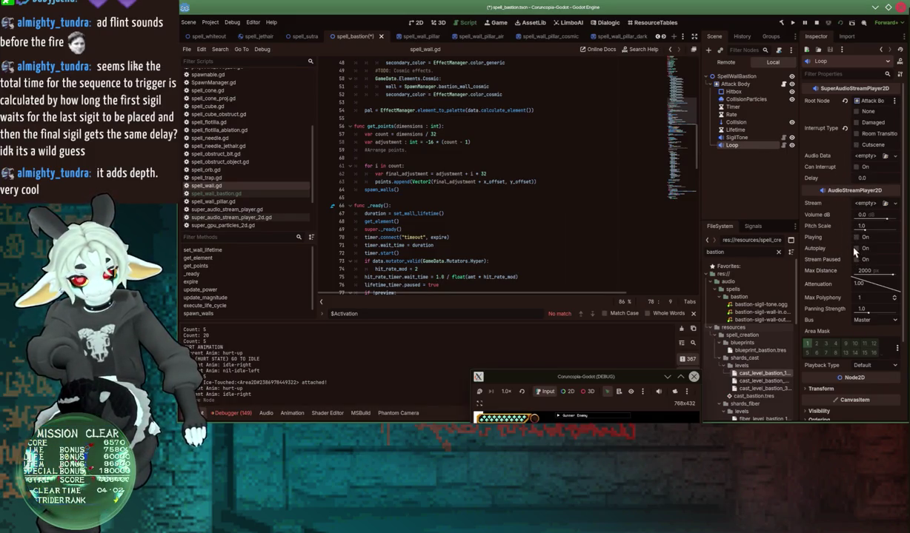
scroll(449, 218, "down", 6)
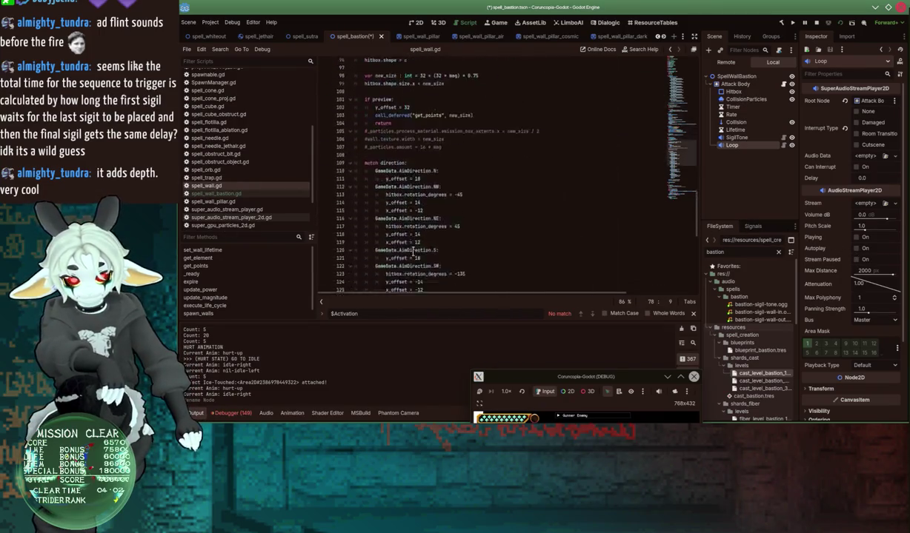
left_click(218, 277)
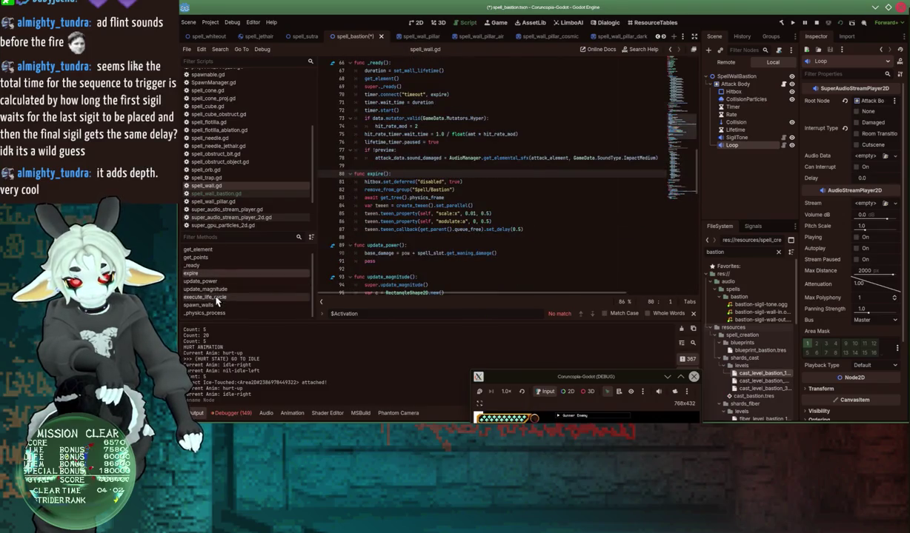
left_click(215, 305)
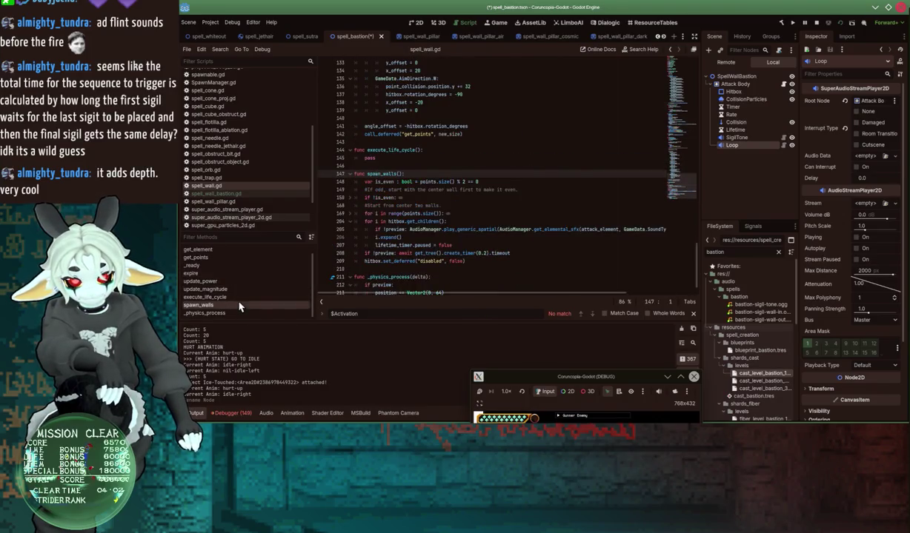
Step: Add a new line after line 209 starting '$Loop.audio_data = AudioManager.get'
left_click(419, 222)
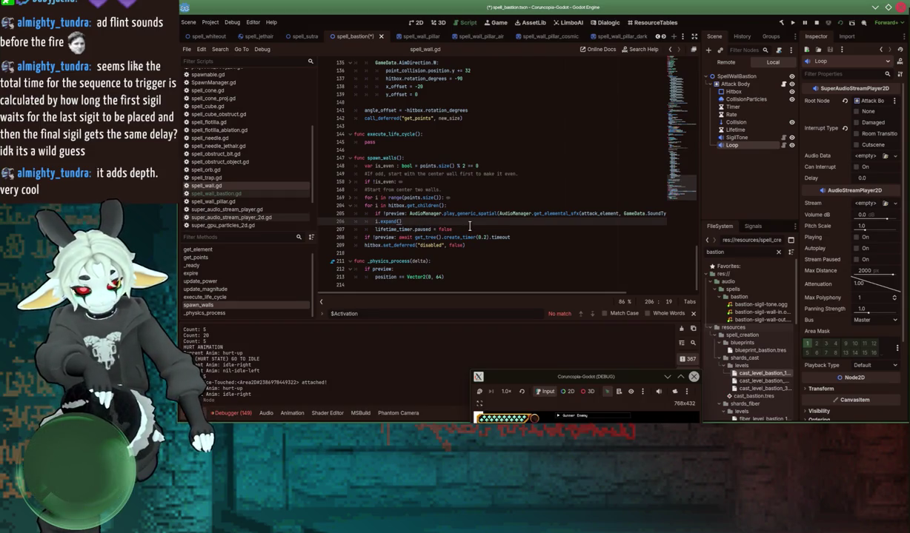
left_click(513, 246)
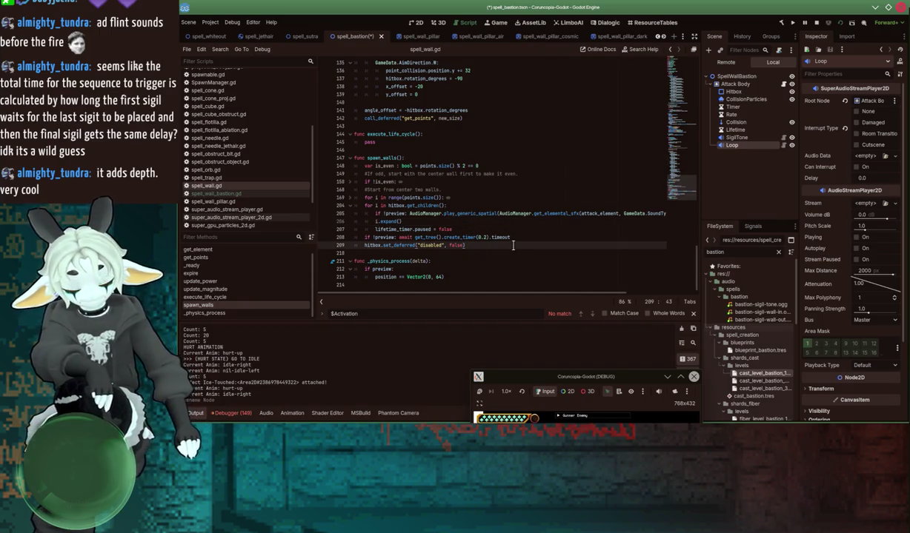
key("Return")
type("$L")
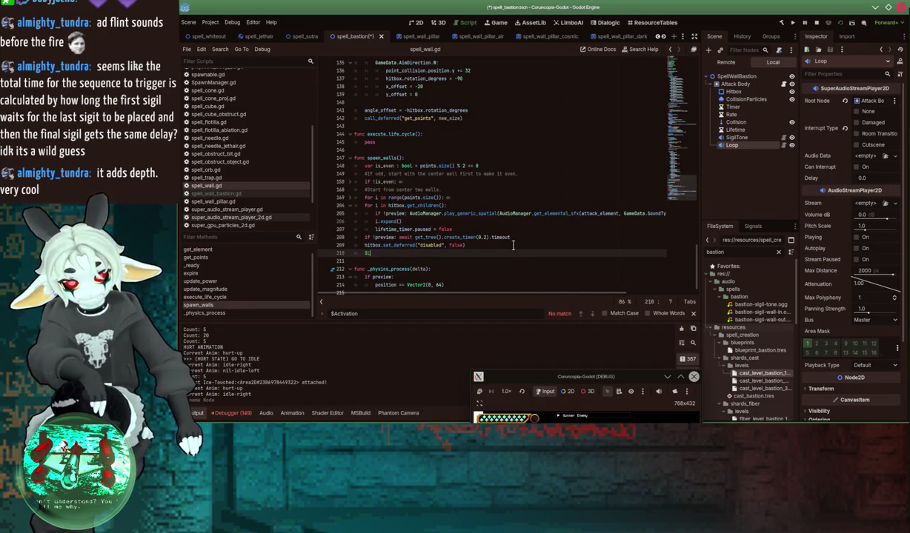
type("oop.")
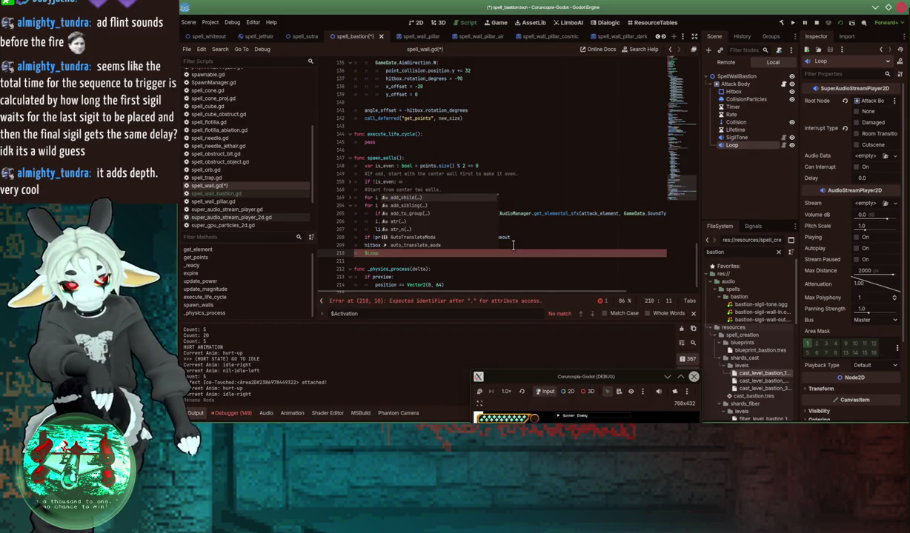
type("audio_data ")
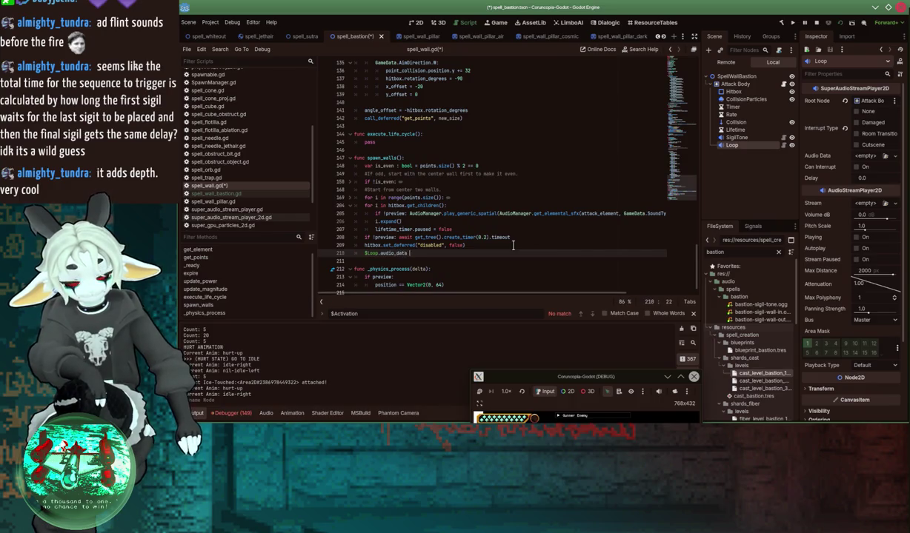
type("= AudioM")
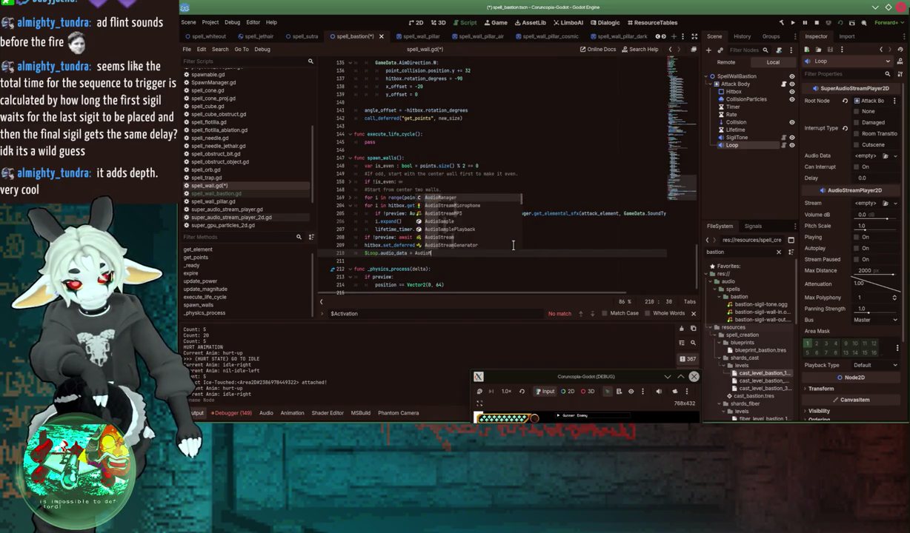
type("anager.get_")
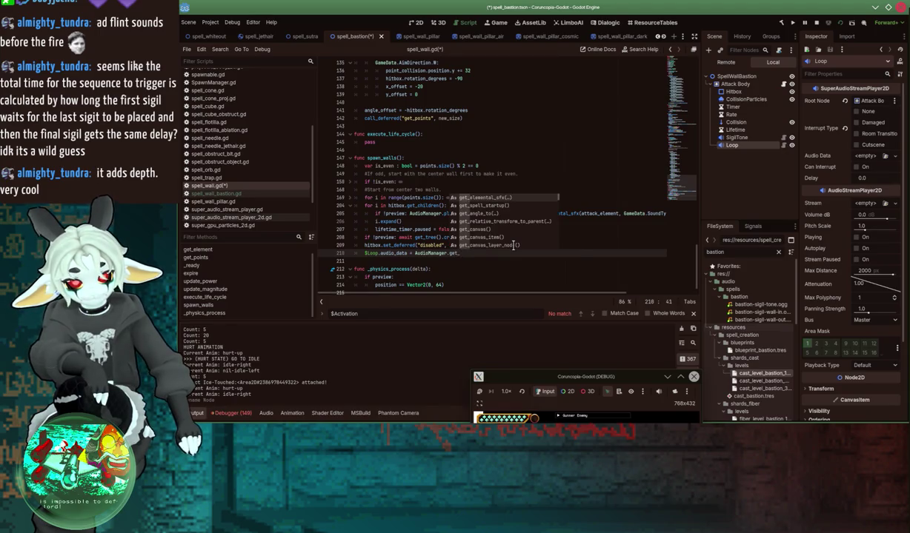
Step: Complete the line as AudioManager.get_elemental_sfx(attack_element, GameData.SoundType.Loop) and save
key("Return")
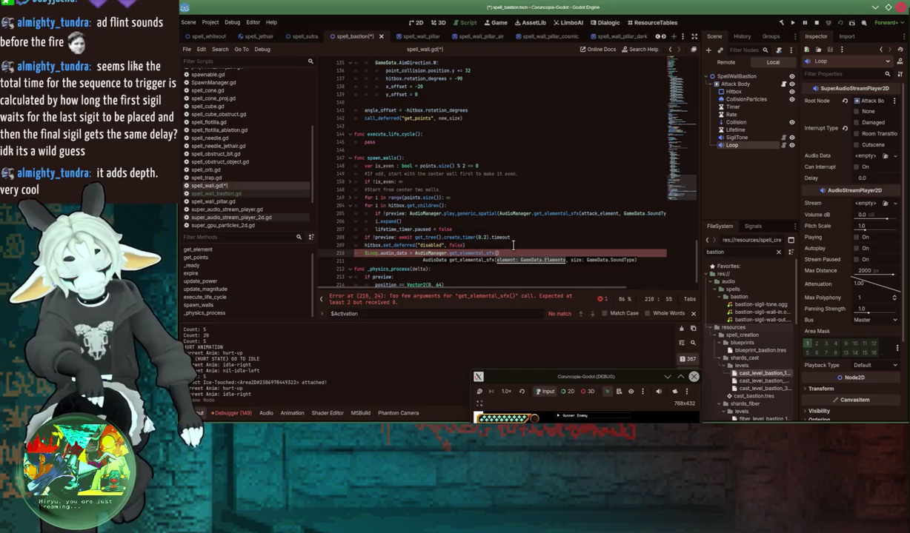
type("tta")
key("Down")
key("Down")
key("Return")
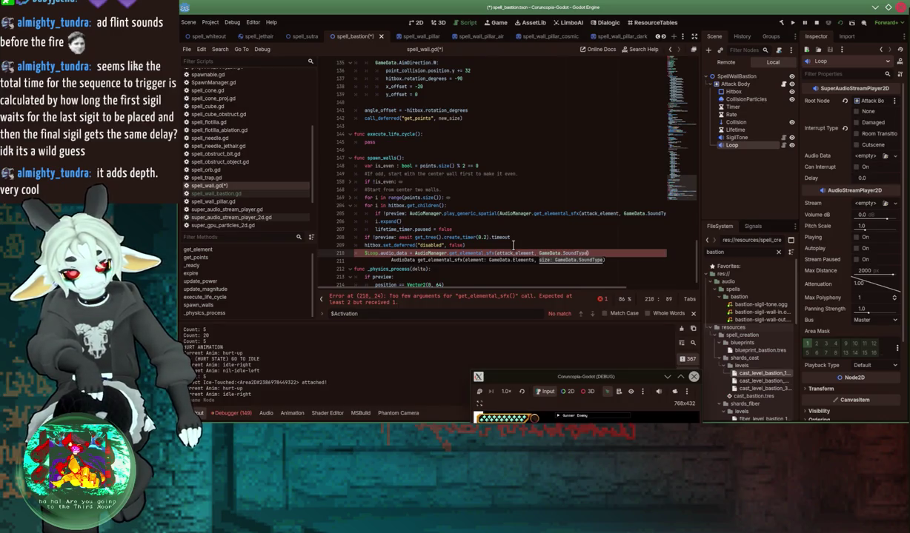
type(".Loop")
key("Return")
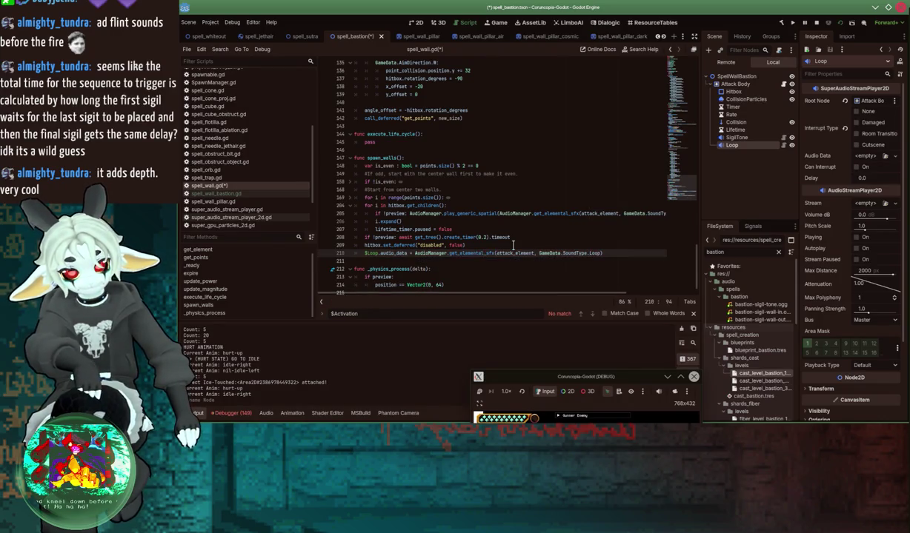
key("ctrl+s")
Step: Add a $Loop.play() call on the next line, then maximize the running game window
key("Return")
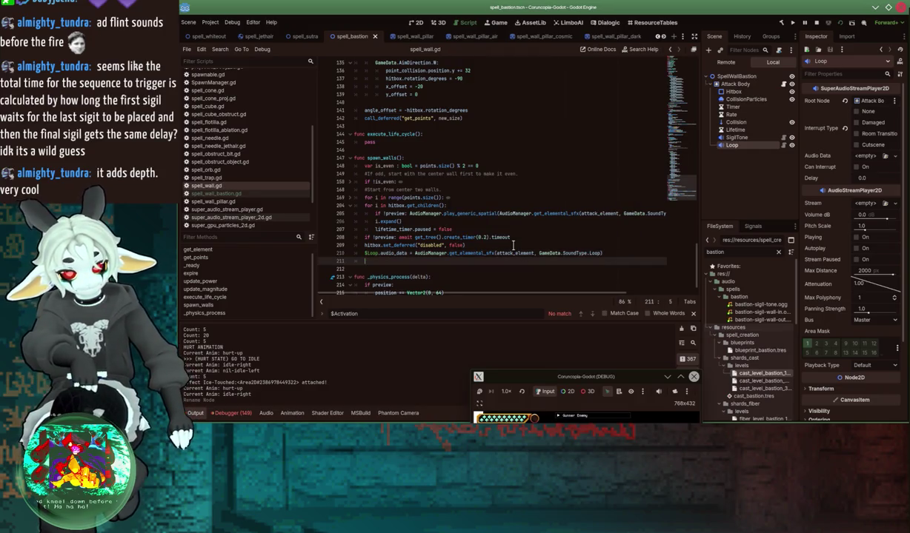
type("$Loop.playing")
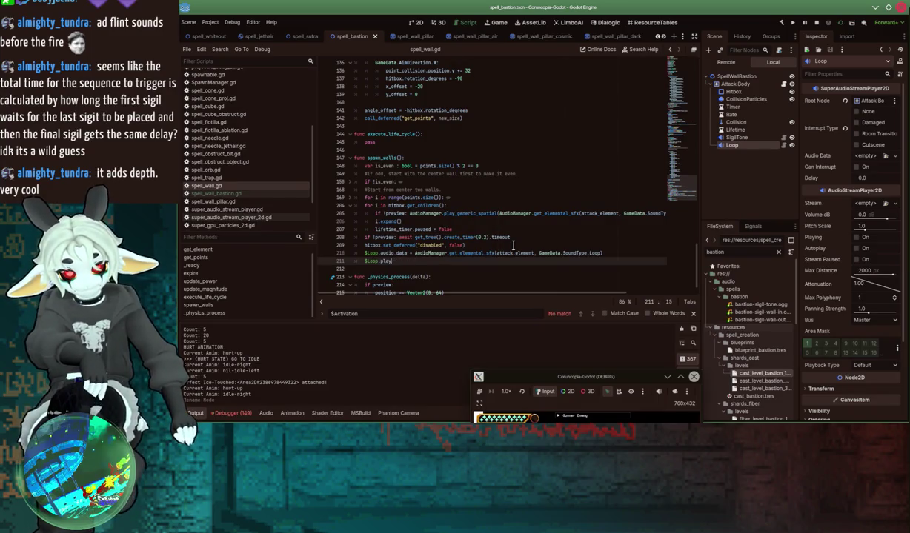
type("()")
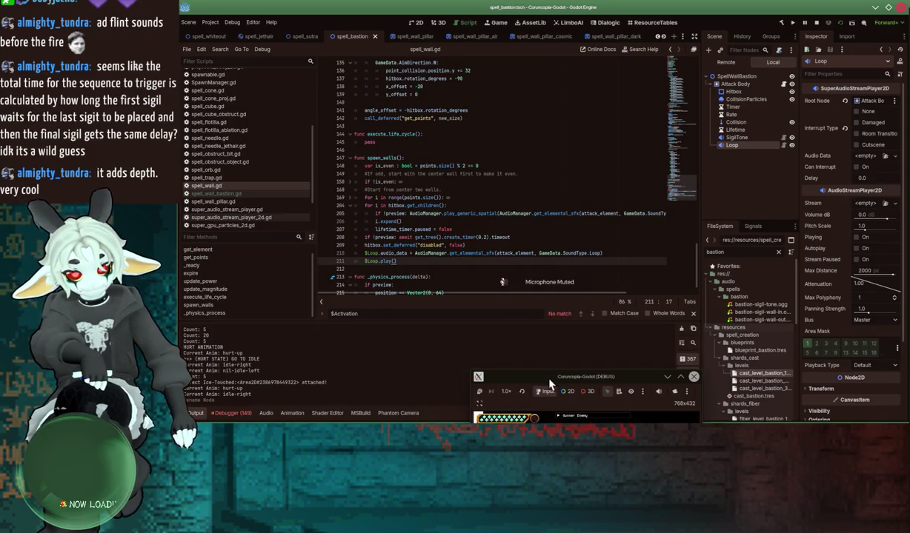
mouse_move(550, 383)
left_mouse_down()
mouse_move(571, 107)
mouse_move(758, 131)
left_mouse_up()
left_click(400, 254)
double_click(383, 261)
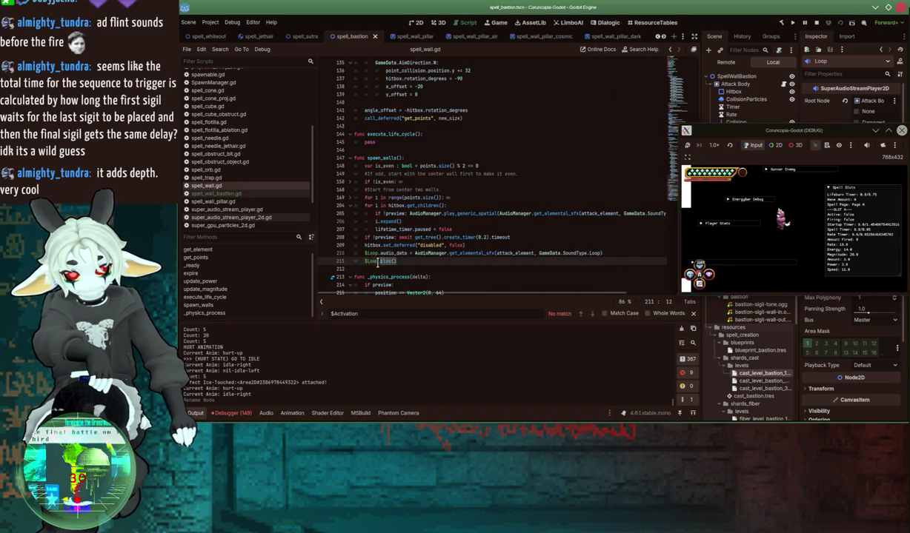
left_click(230, 297)
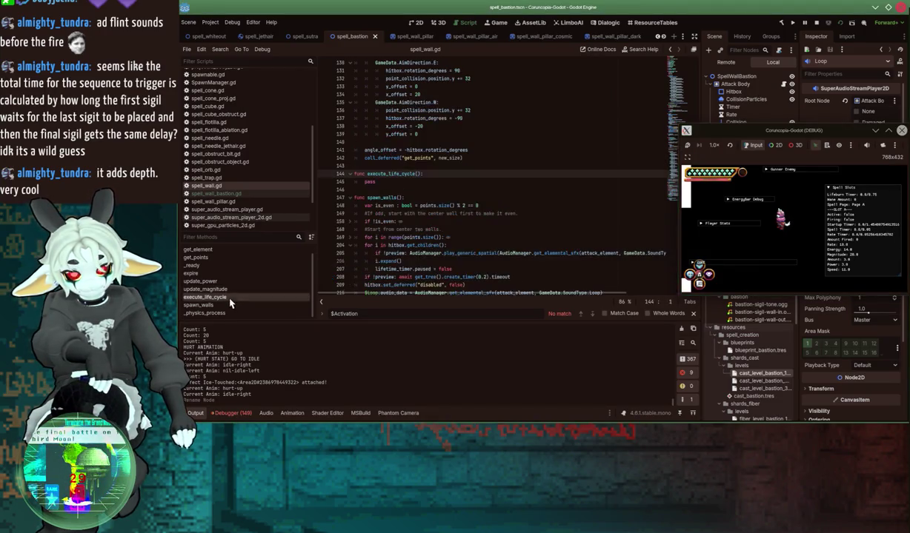
scroll(383, 184, "down", 2)
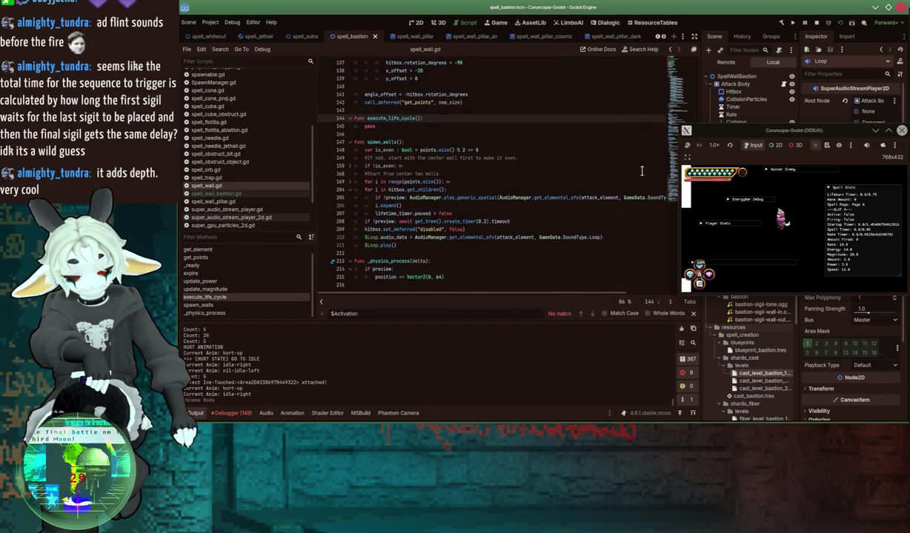
left_click_drag(764, 138, 566, 127)
double_click(566, 127)
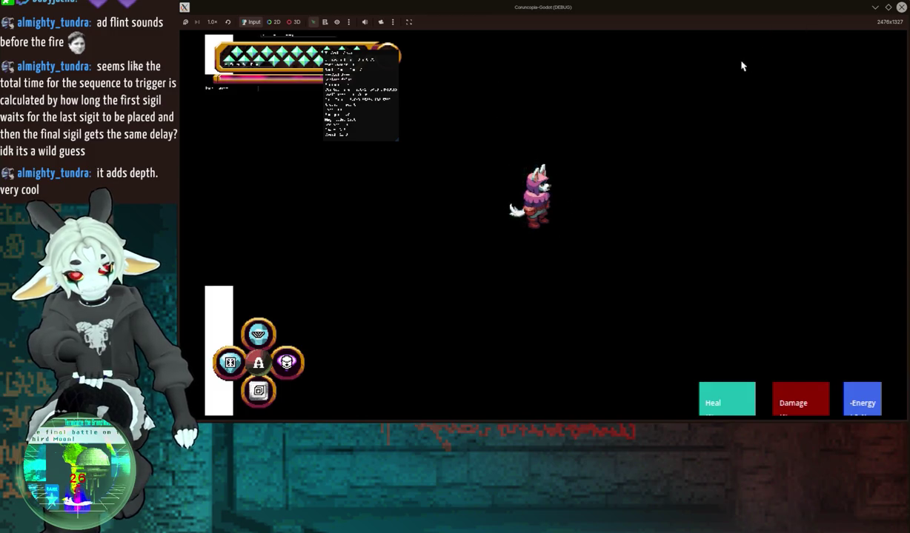
Step: Close the running game and relaunch it from the Mezzanine scene
left_click(902, 8)
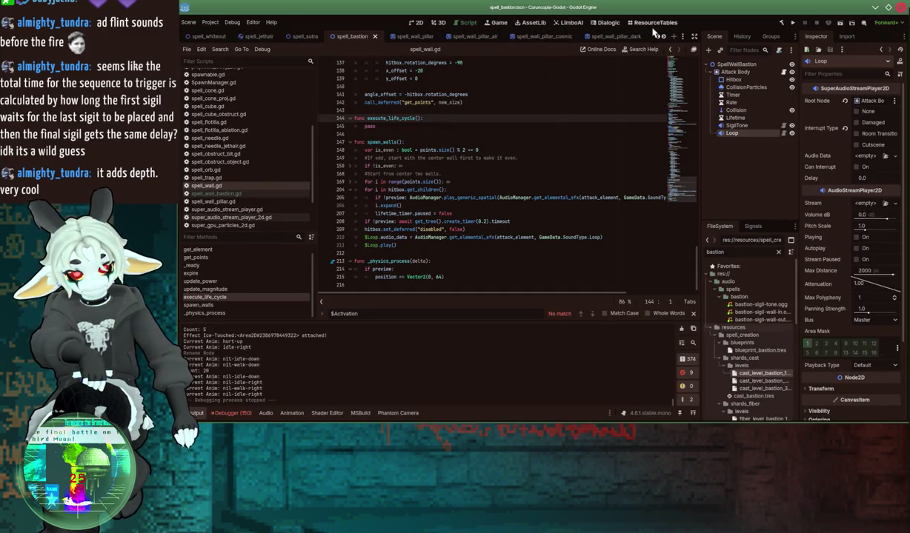
scroll(657, 37, "up", 5)
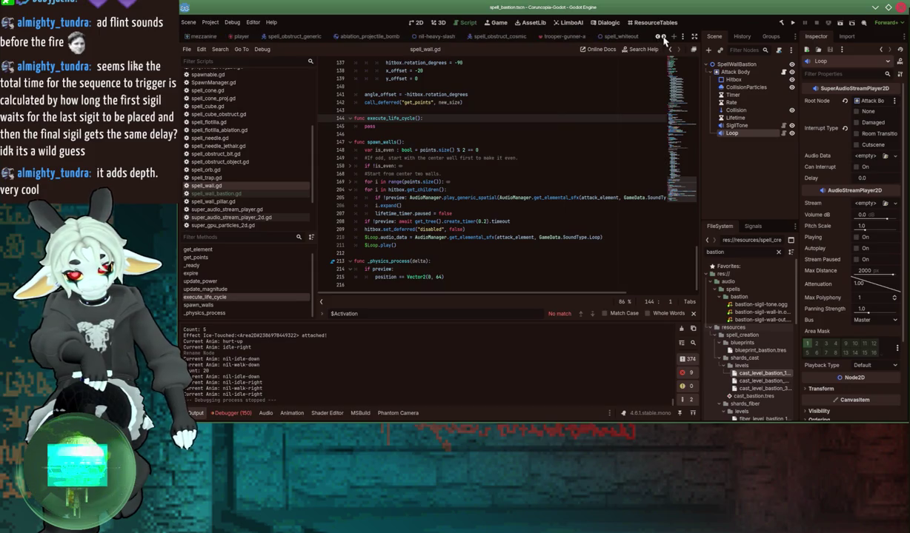
left_click(203, 37)
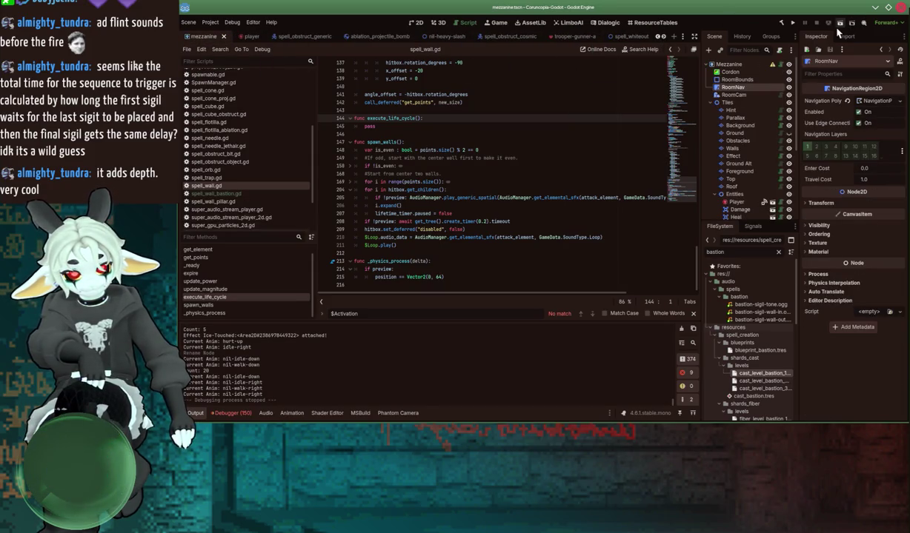
left_click(838, 27)
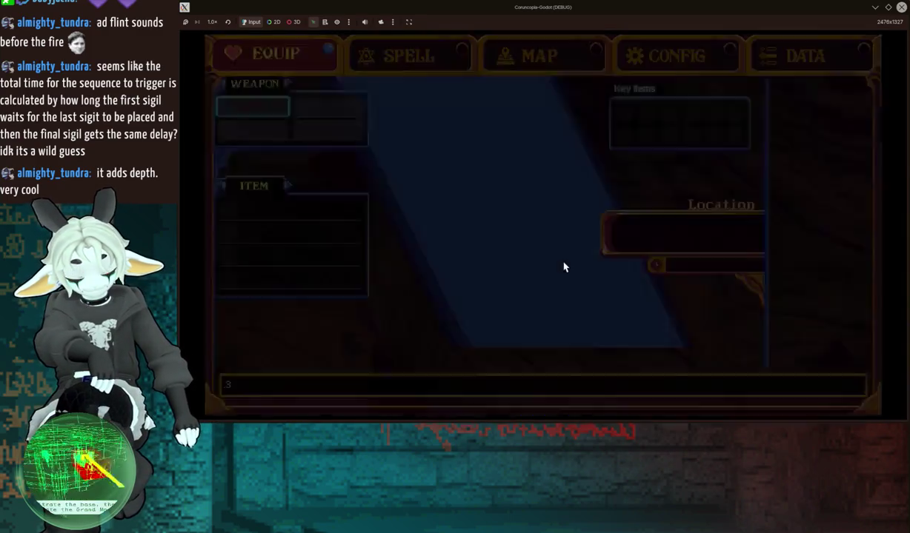
Step: Equip the Bastion spell through its options in the in-game spell menu
key("Down")
key("Down")
key("Down")
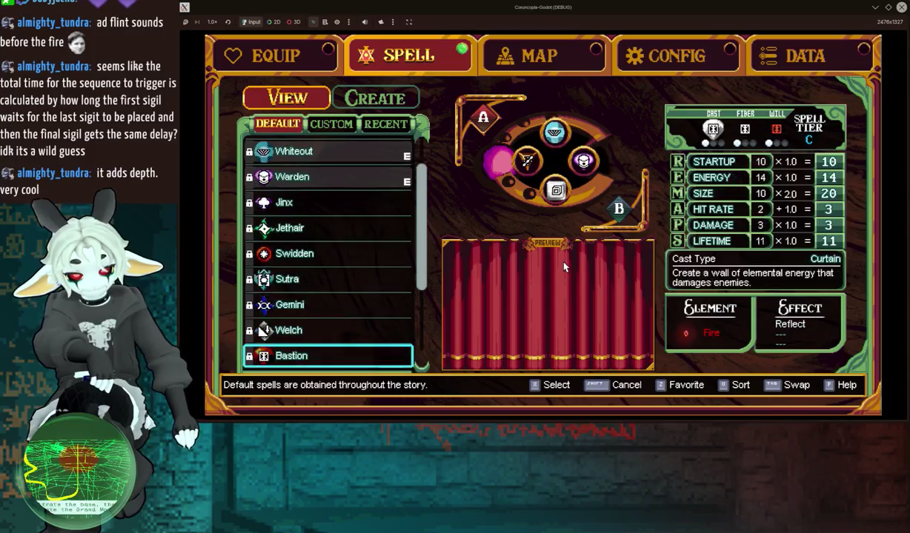
key("x")
key("Down")
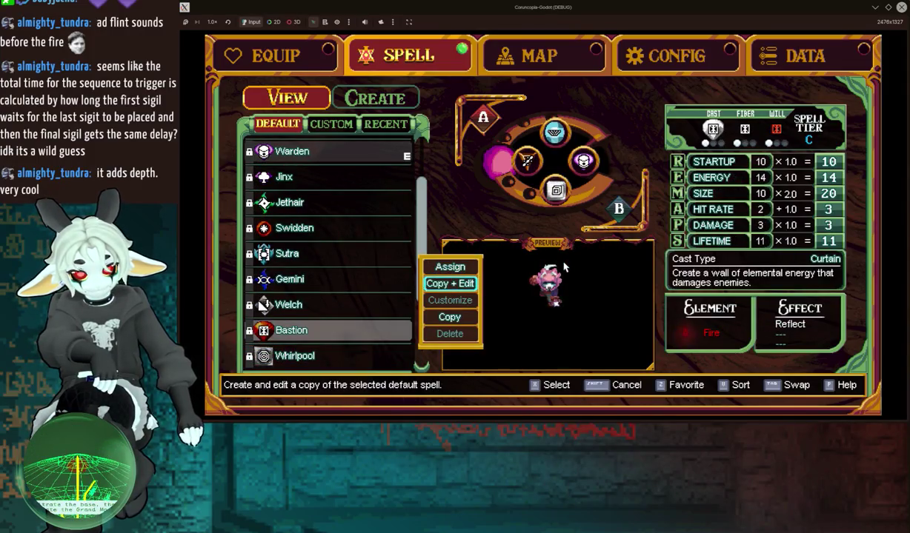
key("x")
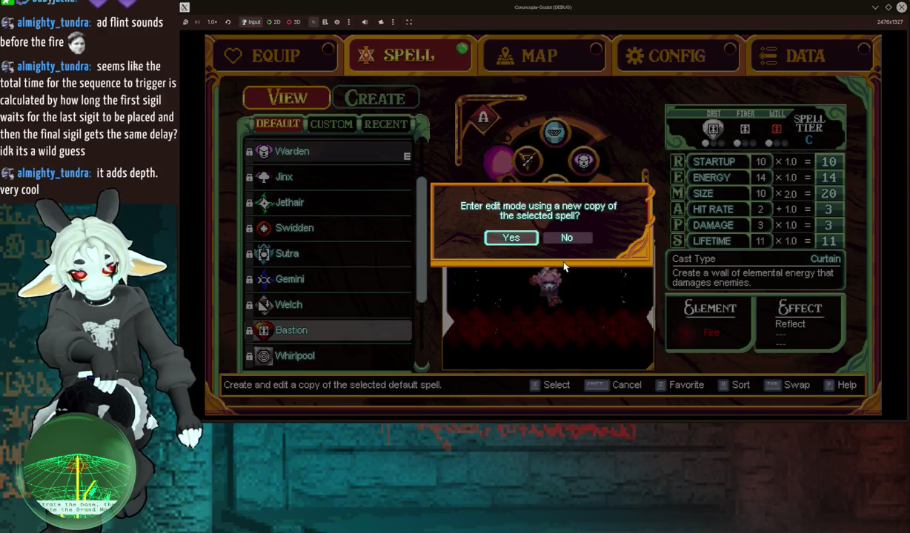
key("shift")
key("x")
key("x")
key("Escape")
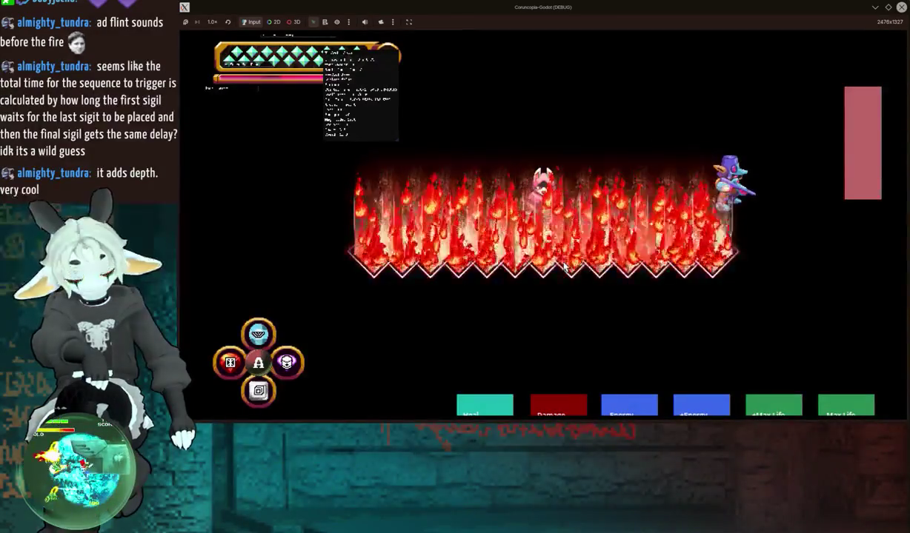
Step: Cast the Bastion fire wall near the enemy and dash around the arena
key("Left")
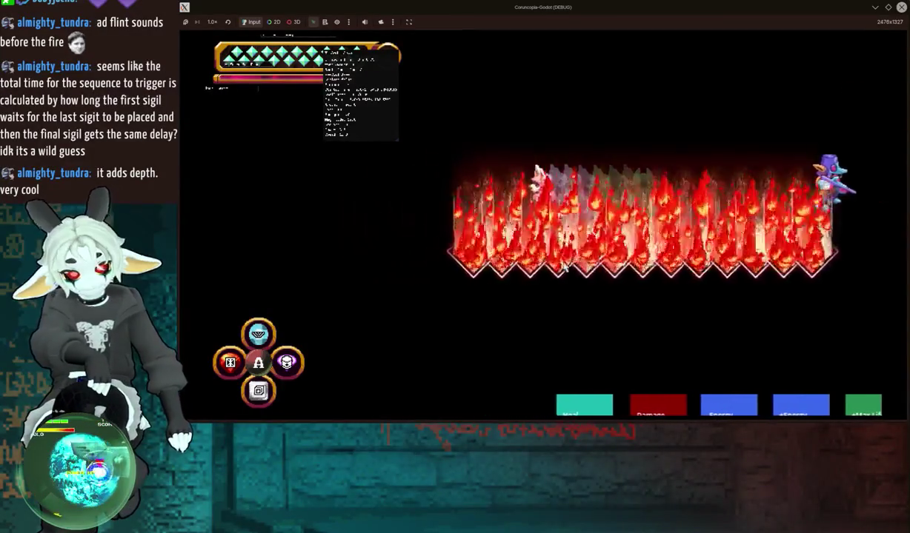
key("Down")
key("Right")
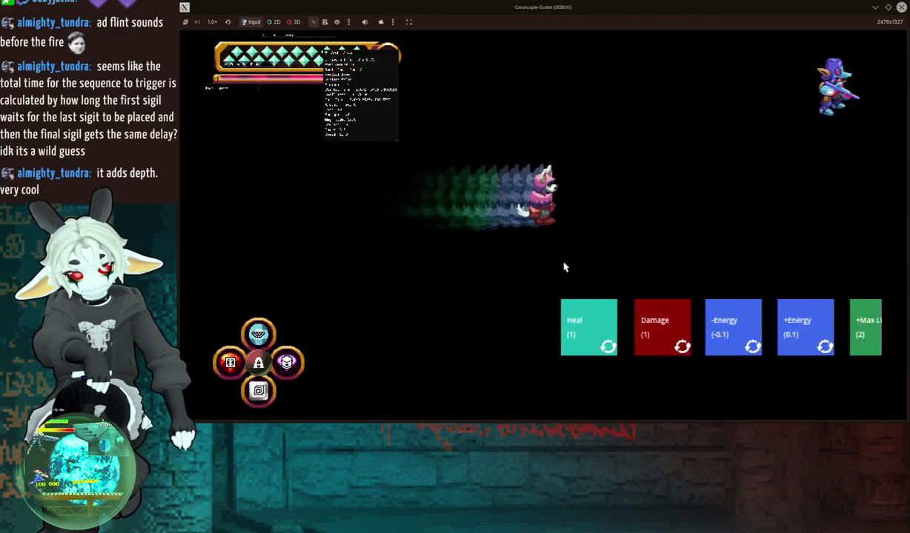
key("Up")
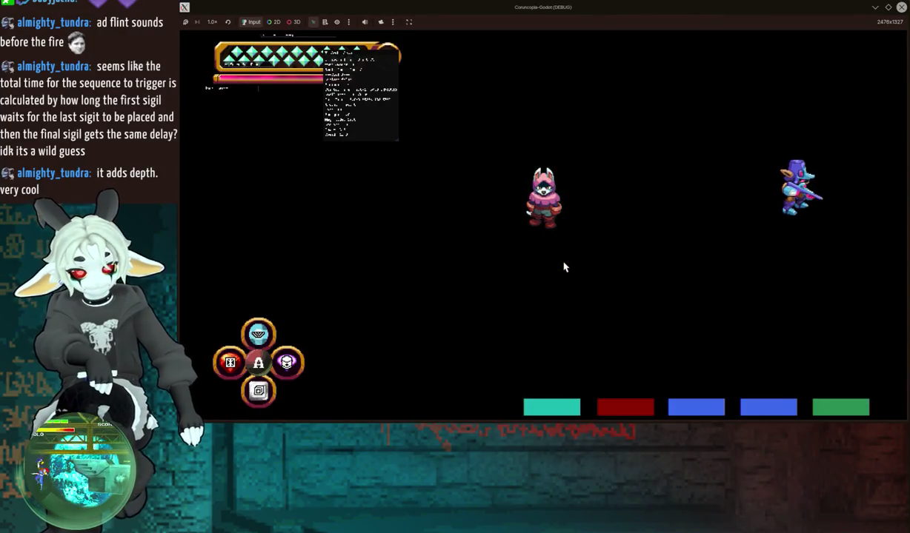
key("Escape")
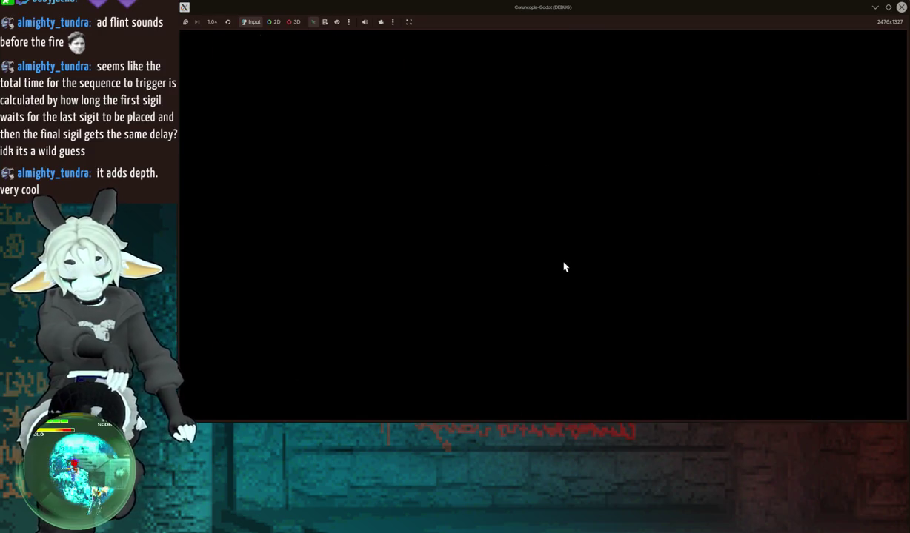
key("x")
key("Down")
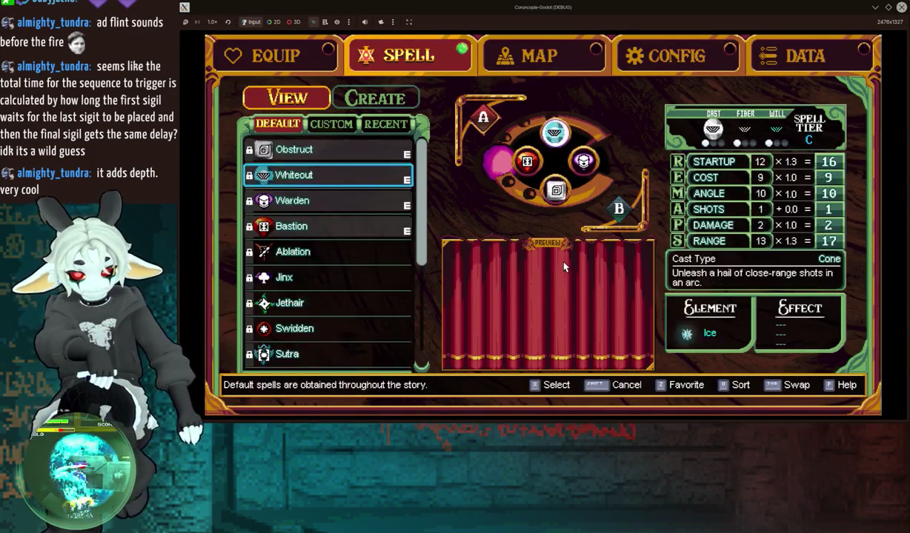
key("Down")
key("Down")
key("Down")
key("Up")
key("x")
key("Down")
key("x")
key("x")
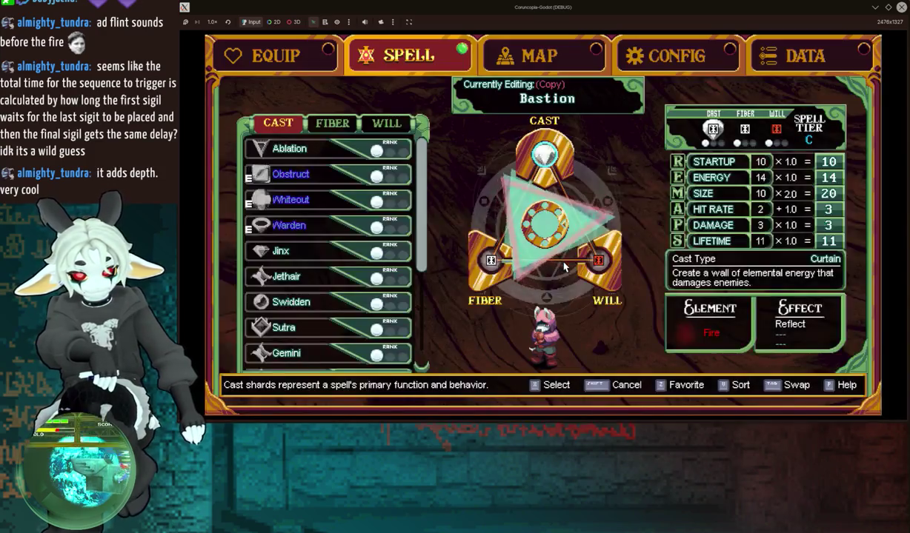
key("Right")
key("Right")
key("Up")
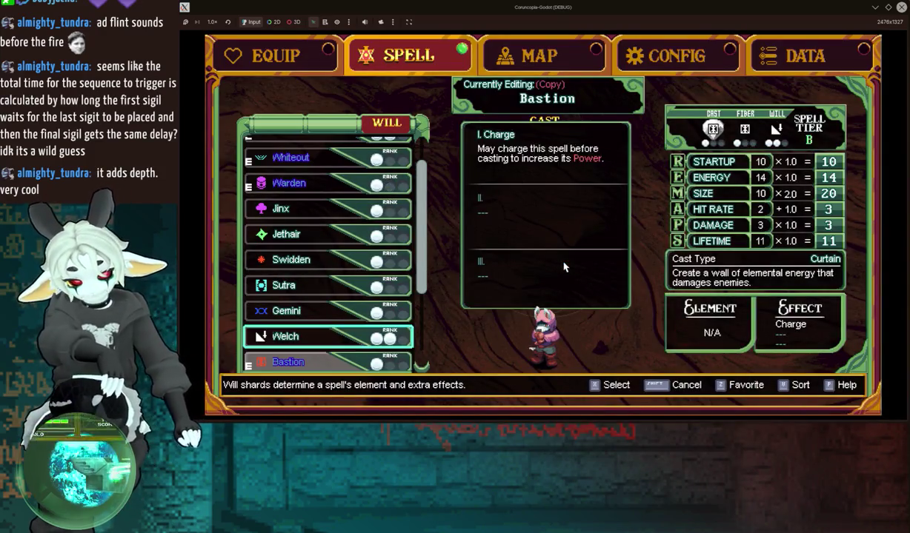
key("x")
key("x")
key("x")
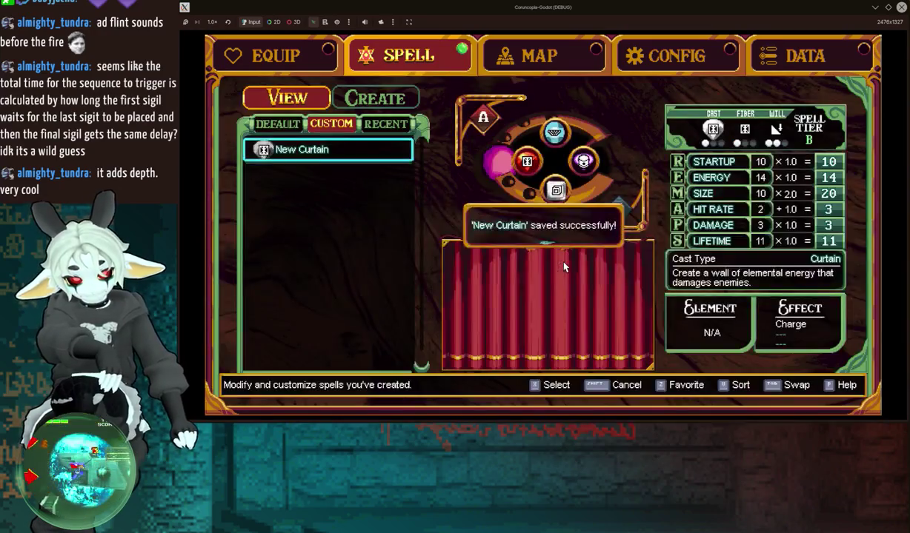
key("x")
key("shift")
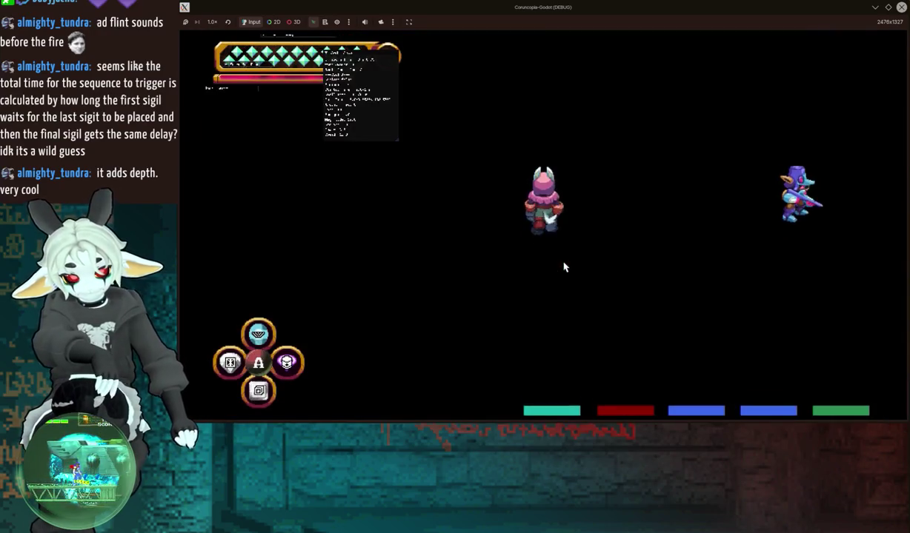
key("x")
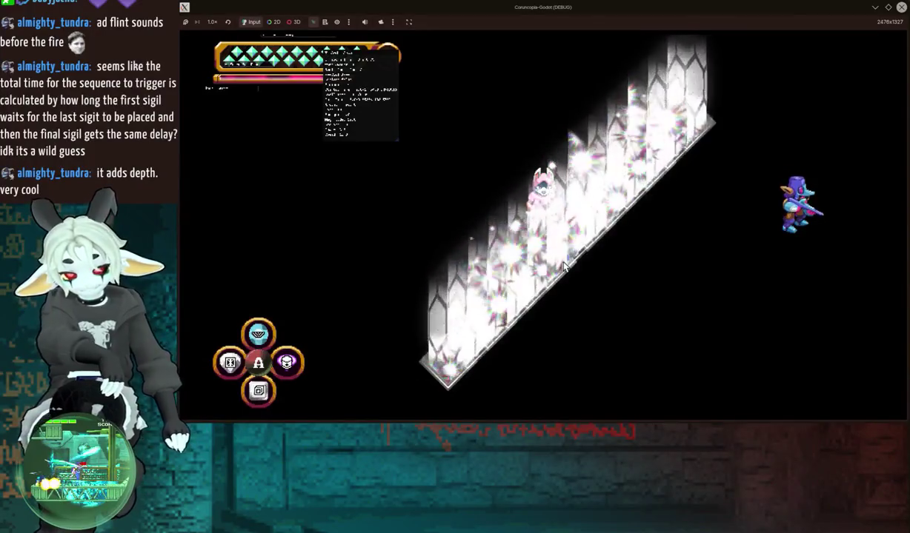
key("Left")
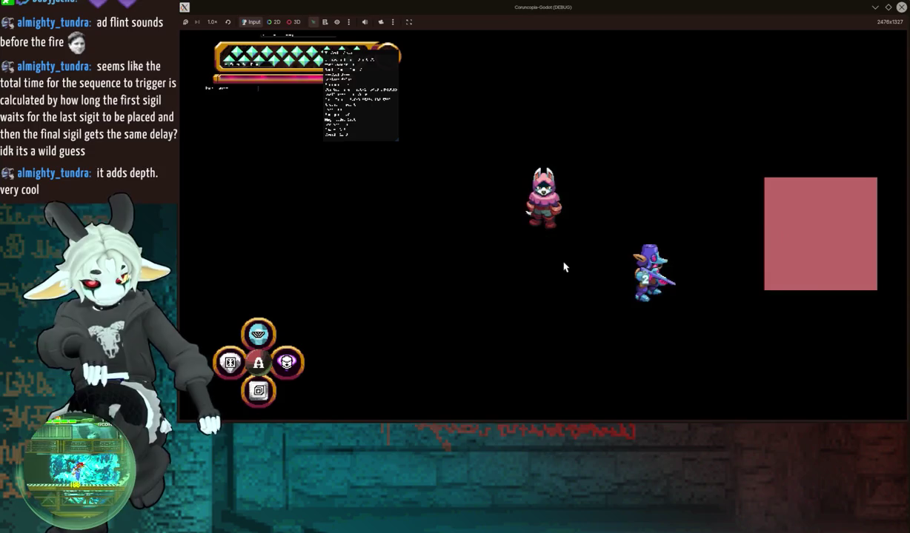
Step: Edit the custom New Curtain spell, setting its will sigil to Jinx, and save it
key("Escape")
key("e")
key("Down")
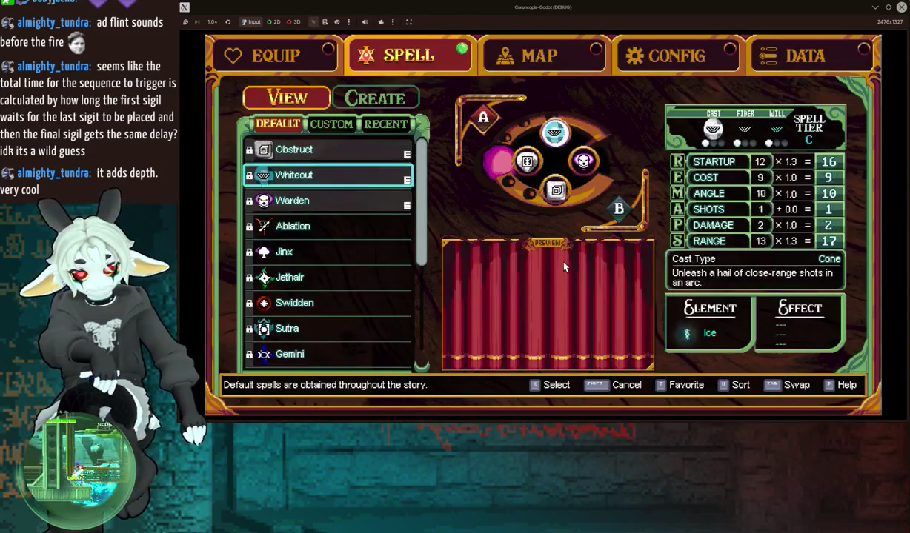
key("Down")
key("Down")
key("Tab")
key("x")
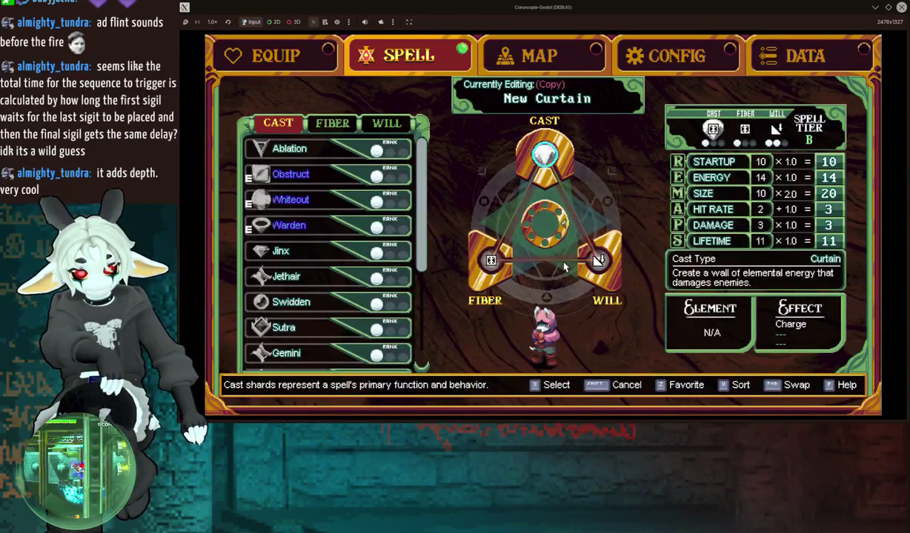
key("Right")
key("Right")
key("Up")
key("Up")
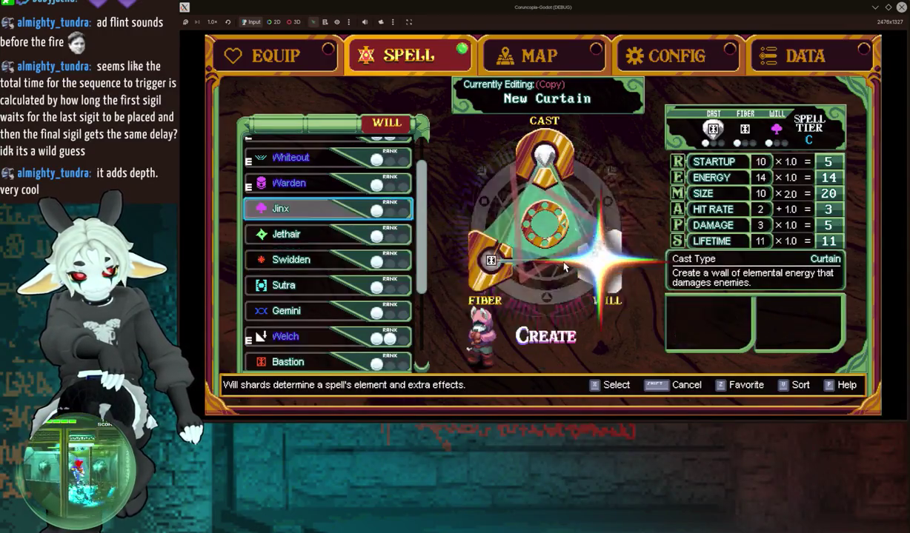
key("x")
key("x")
key("x")
key("x")
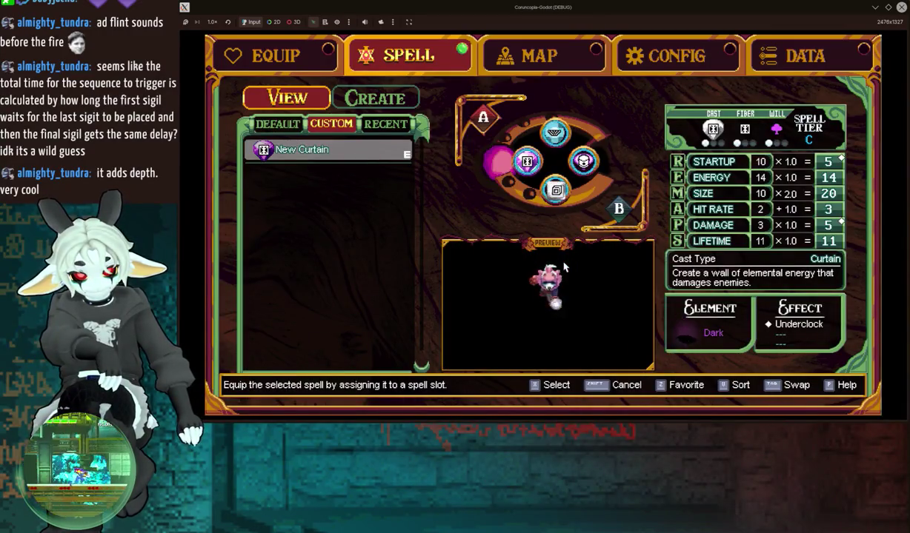
key("x")
Step: Cast the dark curtain near the enemy, then reopen the pause menu
key("Escape")
key("Right")
key("Down")
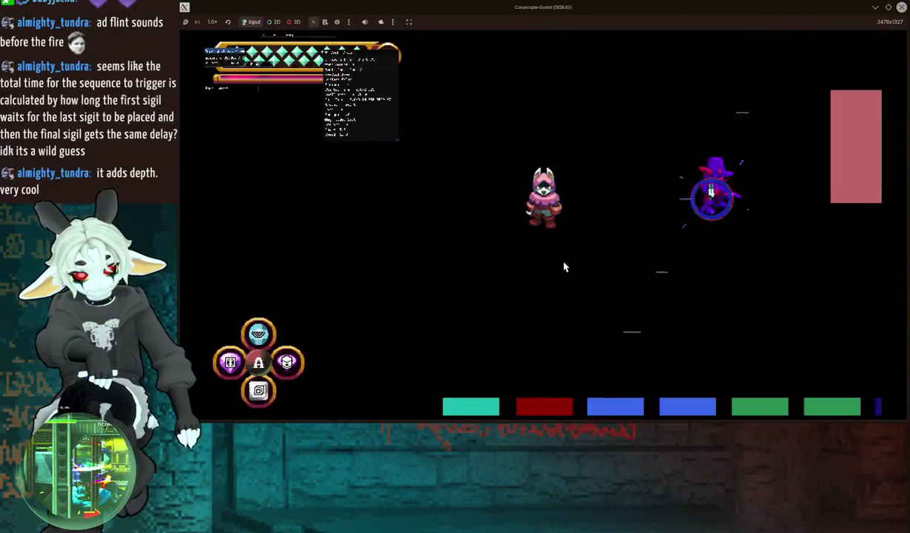
key("Escape")
Step: Edit New Curtain from the custom list, set its will sigil to Scarlight, and save
key("e")
key("Right")
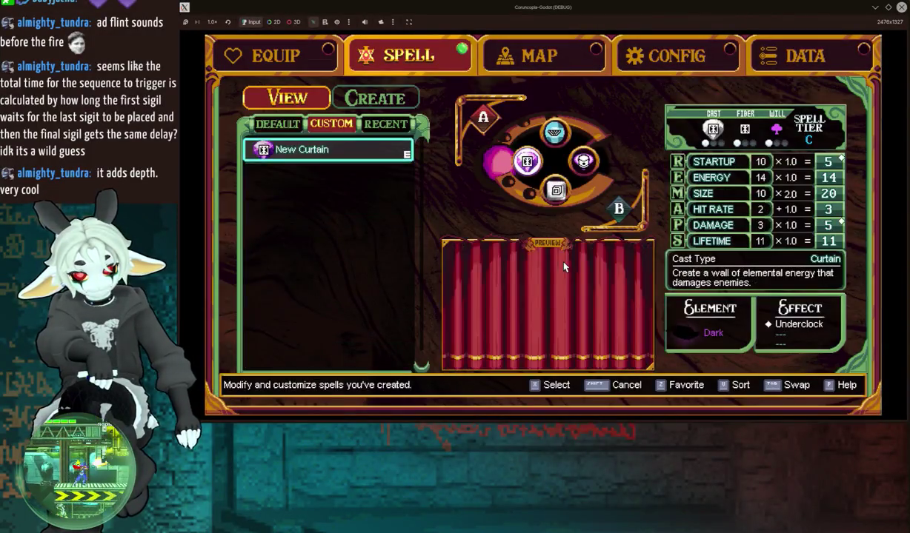
key("x")
key("x")
key("Right")
key("Right")
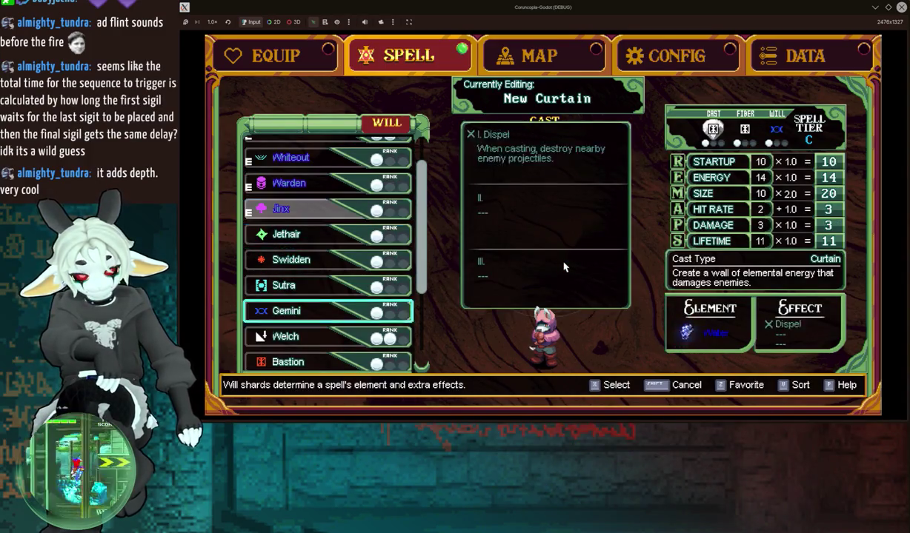
key("Down")
key("Down")
key("Down")
key("x")
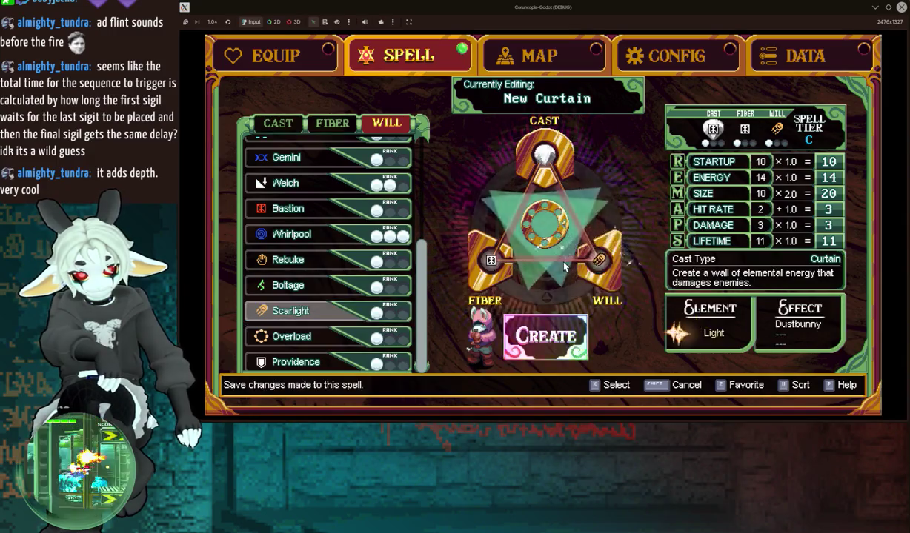
key("x")
key("shift")
Step: Cast the golden Light curtain in the arena, then back out to the spell lists
key("Escape")
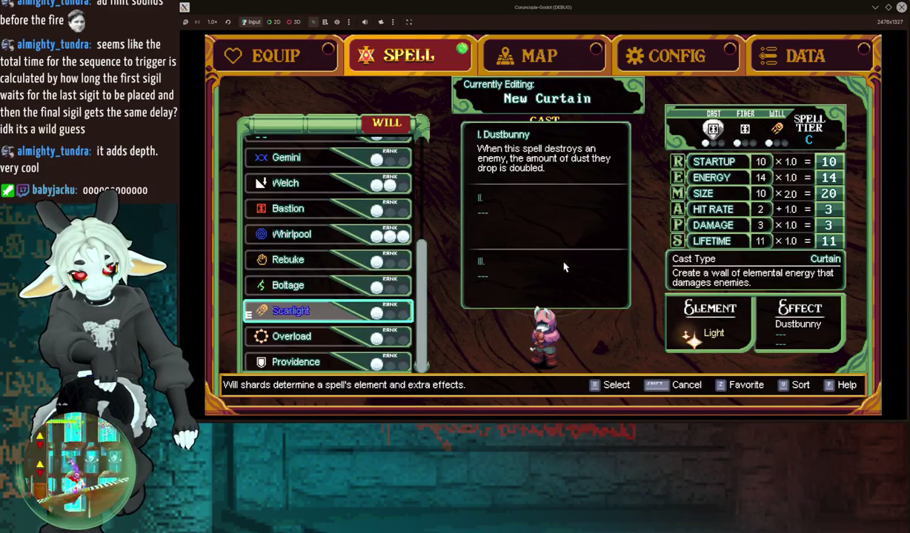
key("shift")
key("shift")
key("Left")
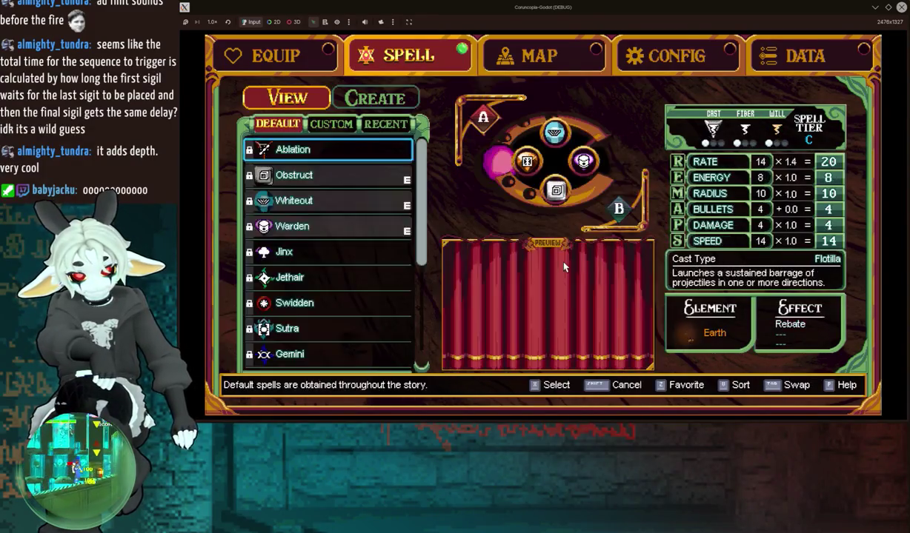
key("shift")
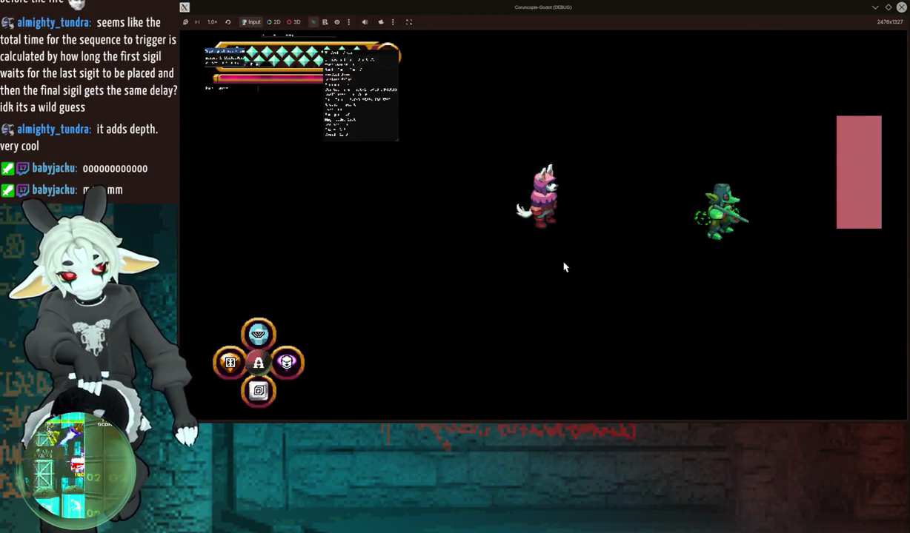
Step: Edit the custom New Curtain spell to use the Whirlpool will sigil with Prismatic effect, and save it
key("Escape")
key("e")
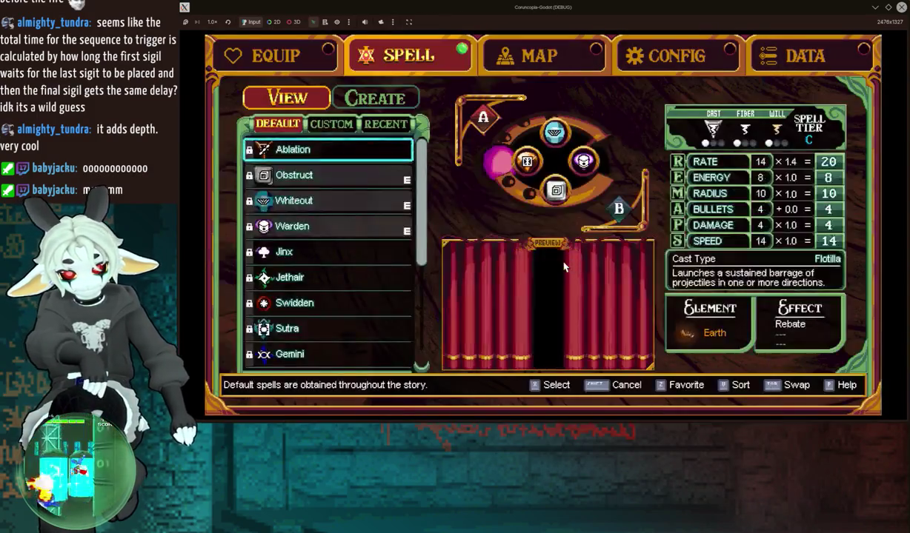
key("Right")
key("x")
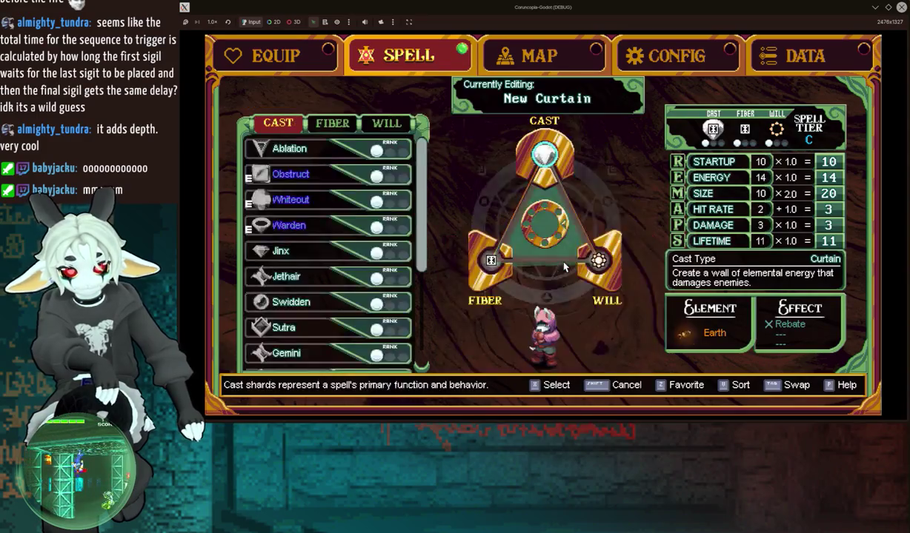
key("Right")
key("Right")
key("x")
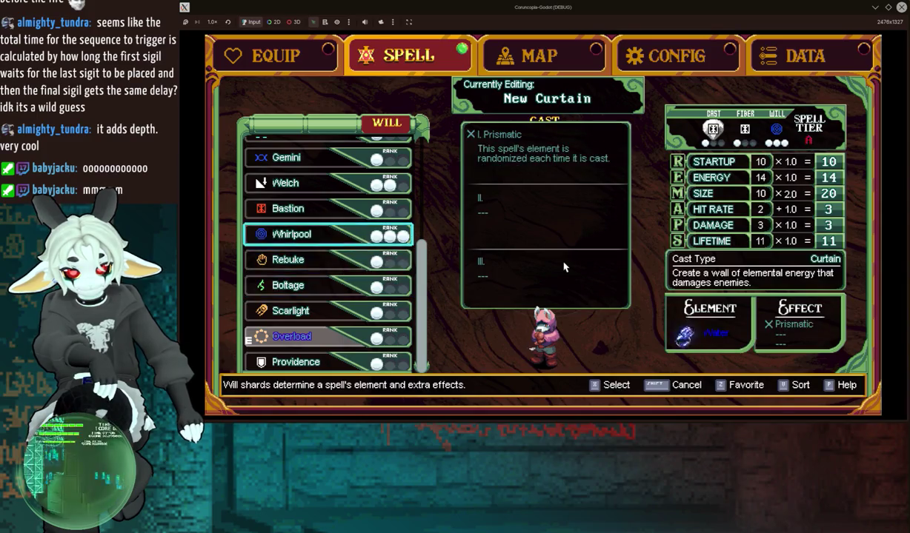
key("shift")
Step: Resume play, hide the FPS overlay, and cast the blue crystal curtain at the enemy
key("shift")
key("shift")
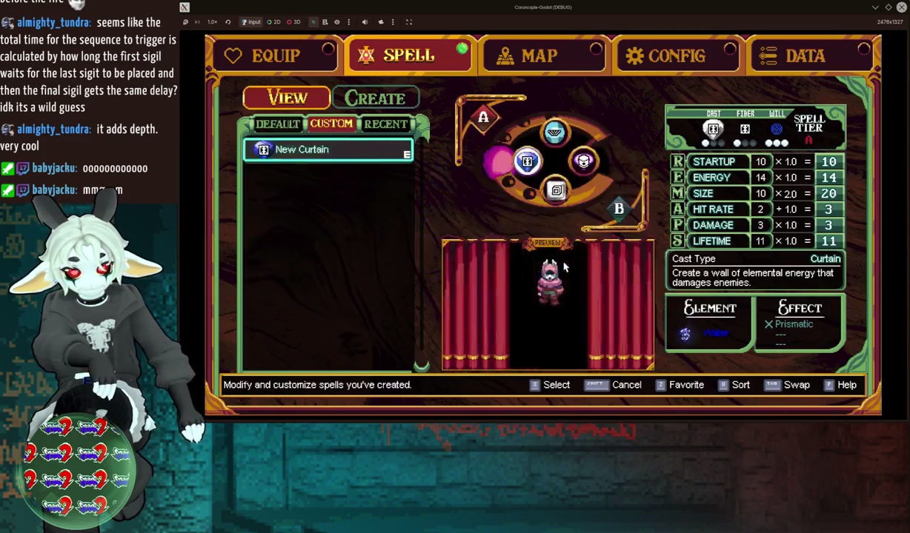
key("shift")
key("shift")
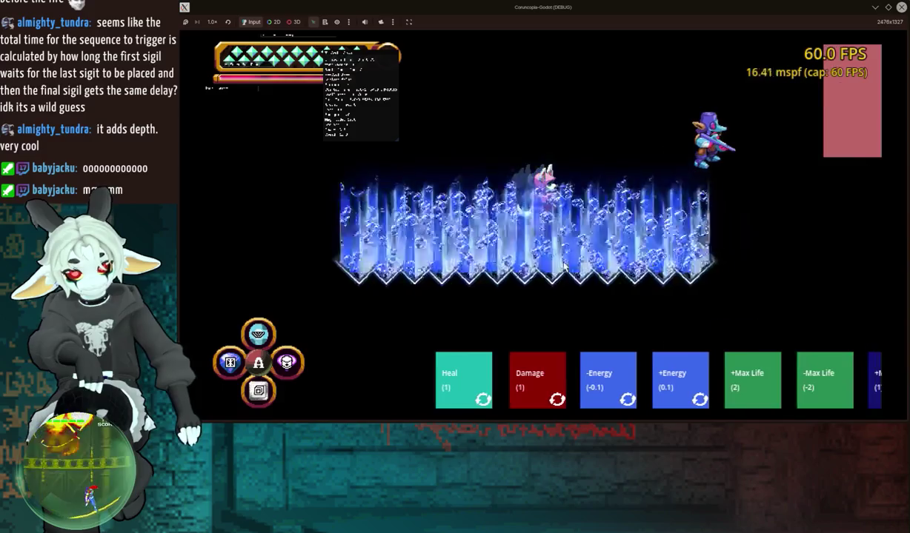
key("F3")
key("F3")
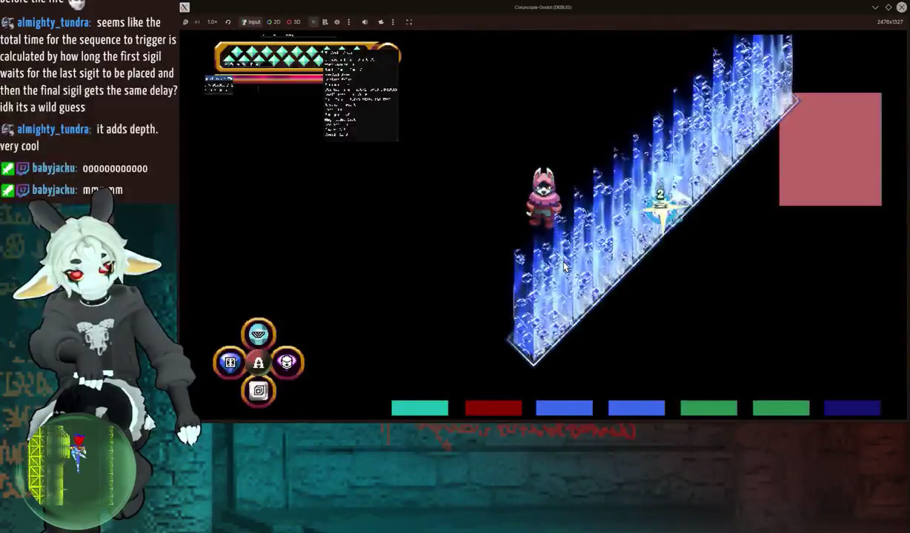
key("Left")
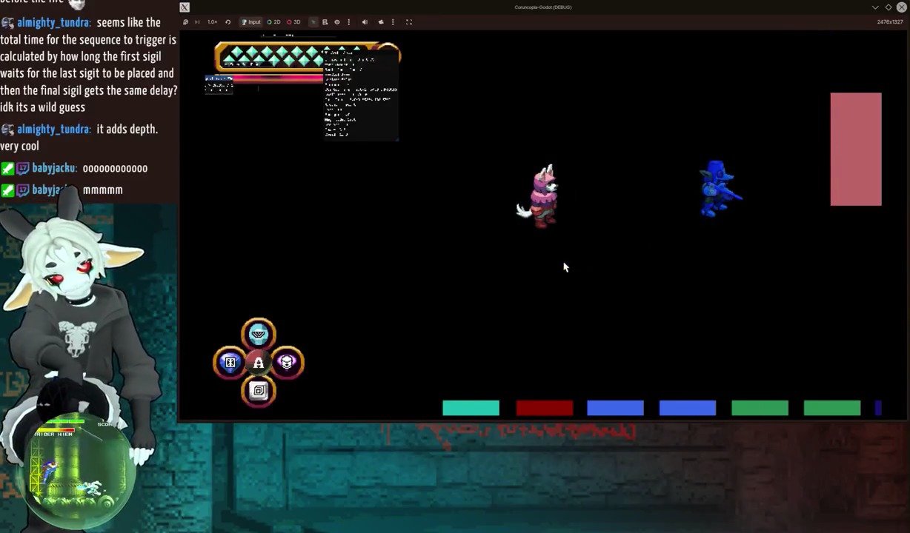
key("Escape")
key("e")
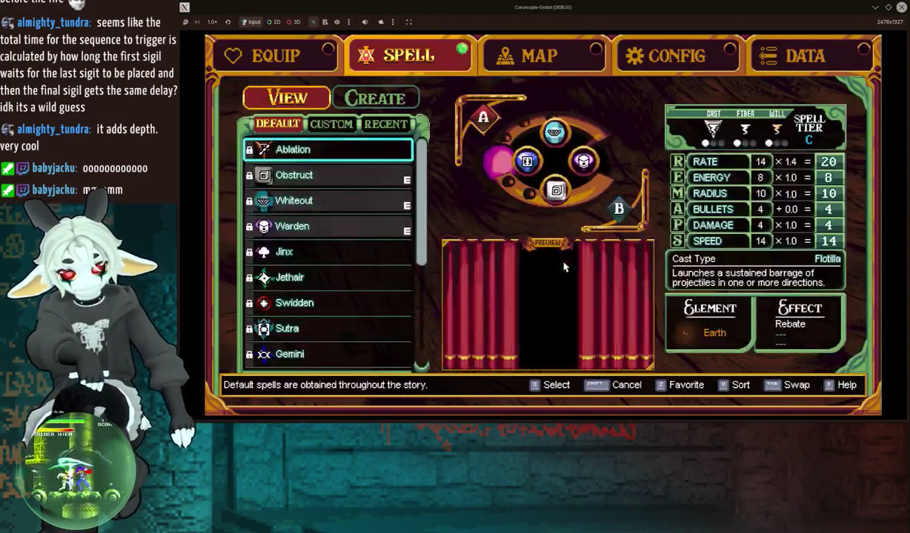
key("x")
key("Down")
key("x")
key("Right")
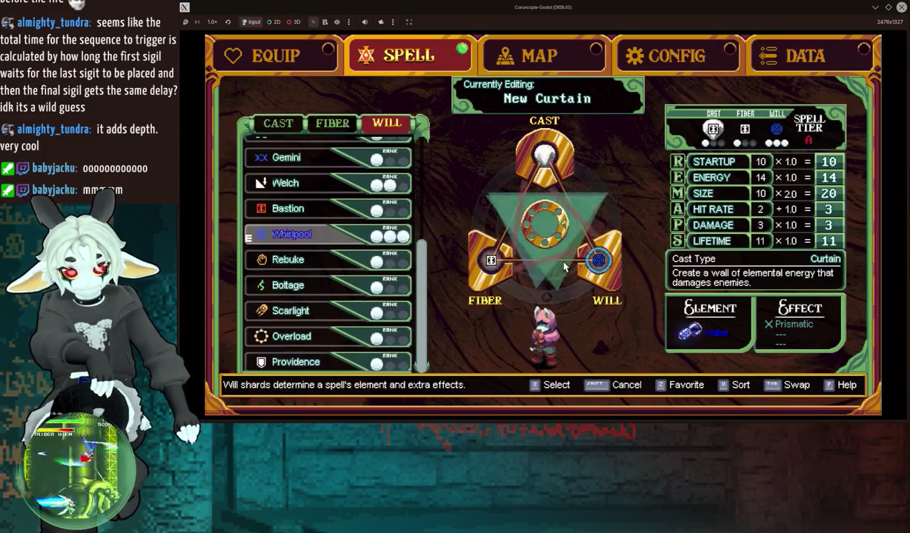
key("Up")
key("Up")
key("Up")
key("Up")
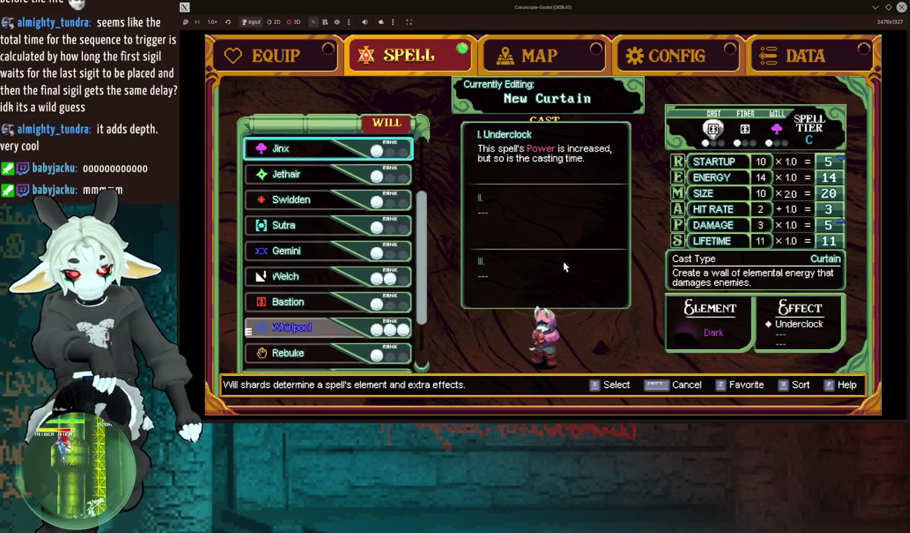
key("Down")
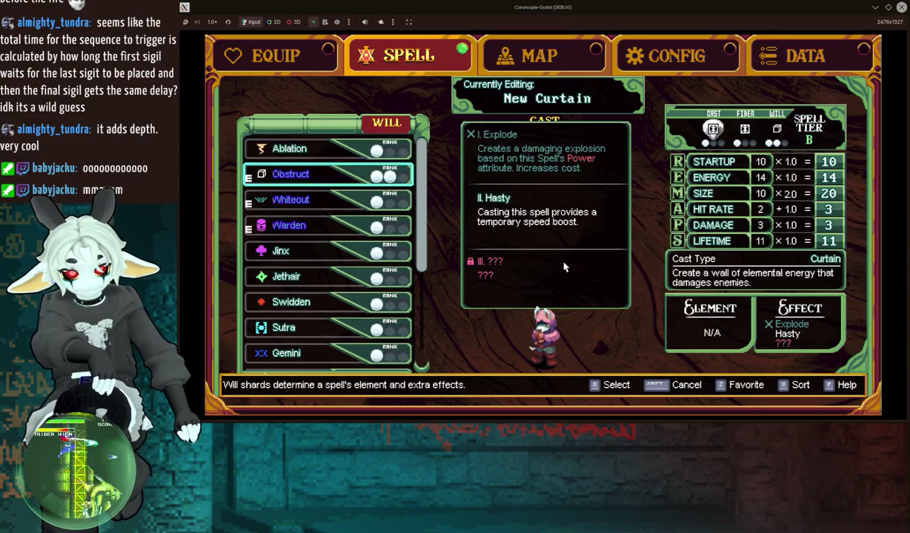
key("shift")
key("shift")
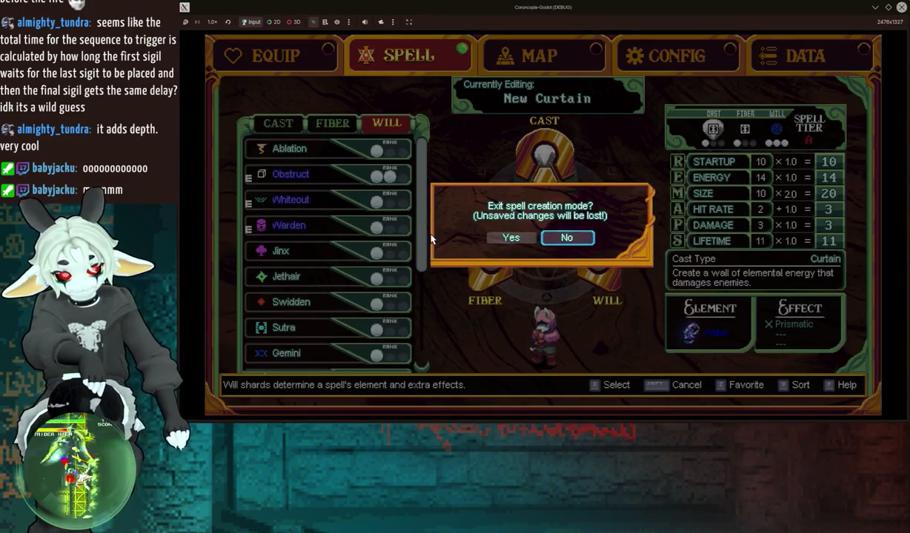
key("Left")
key("z")
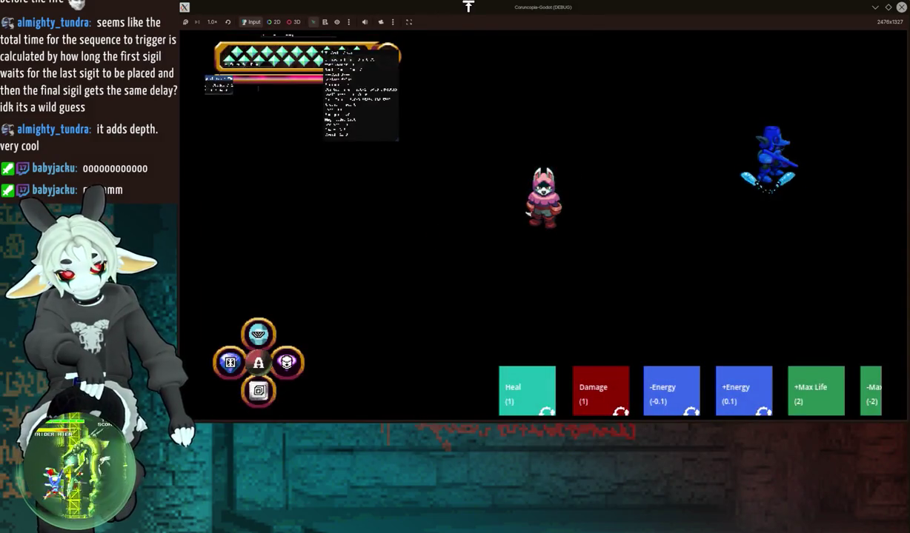
double_click(468, 6)
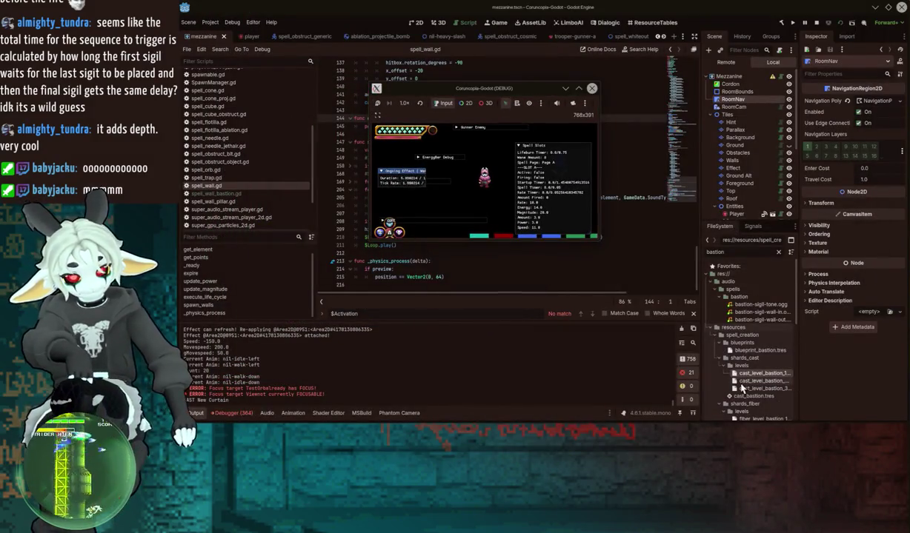
Step: Switch will_level_bastion_1.tres's Element from Fire to Cosmic, then maximize the running game
scroll(766, 377, "down", 5)
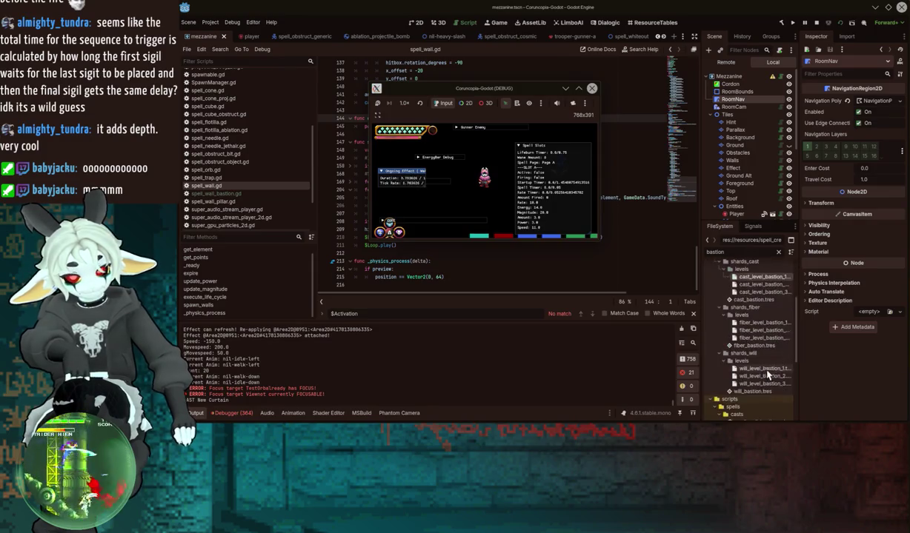
left_click(753, 369)
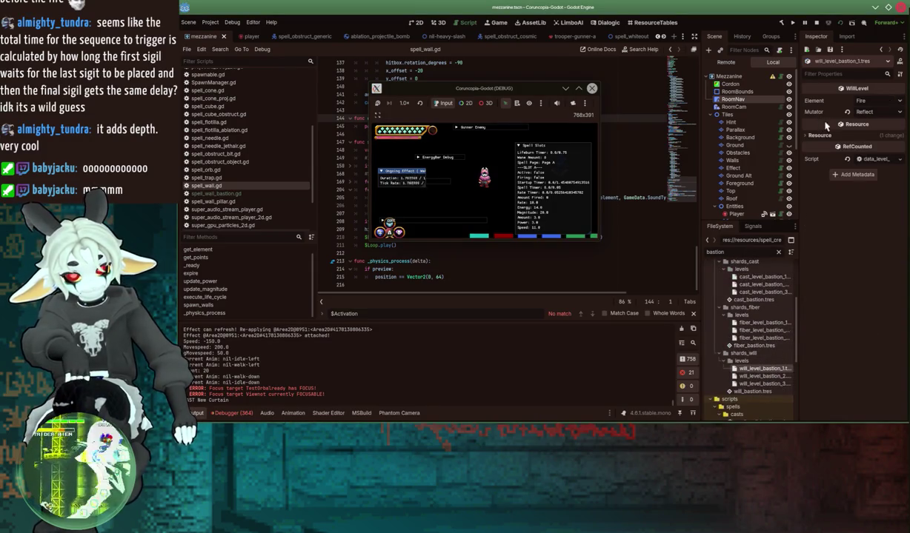
left_click(872, 180)
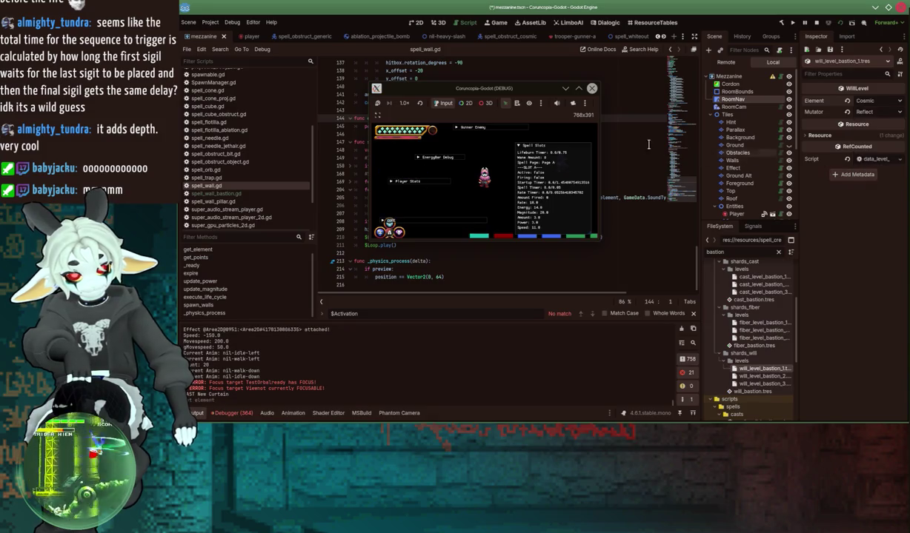
left_click(438, 175)
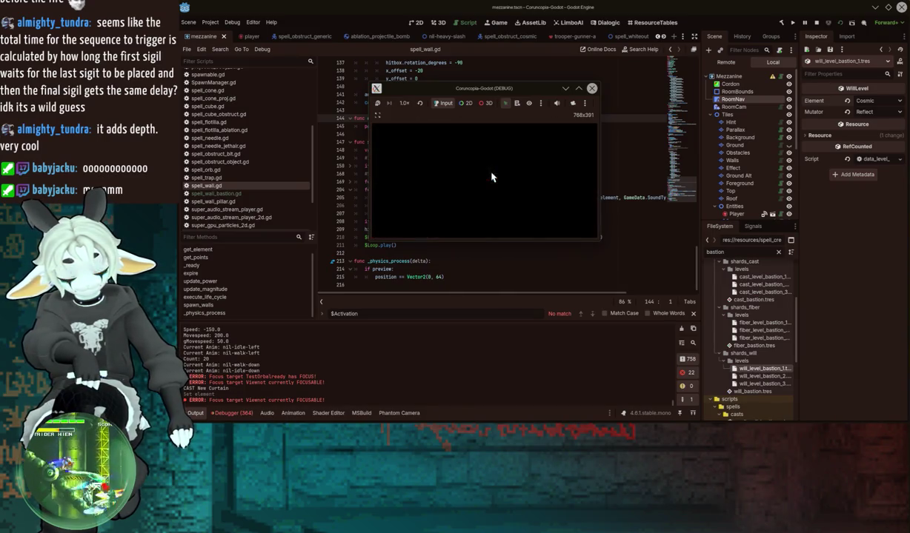
double_click(506, 92)
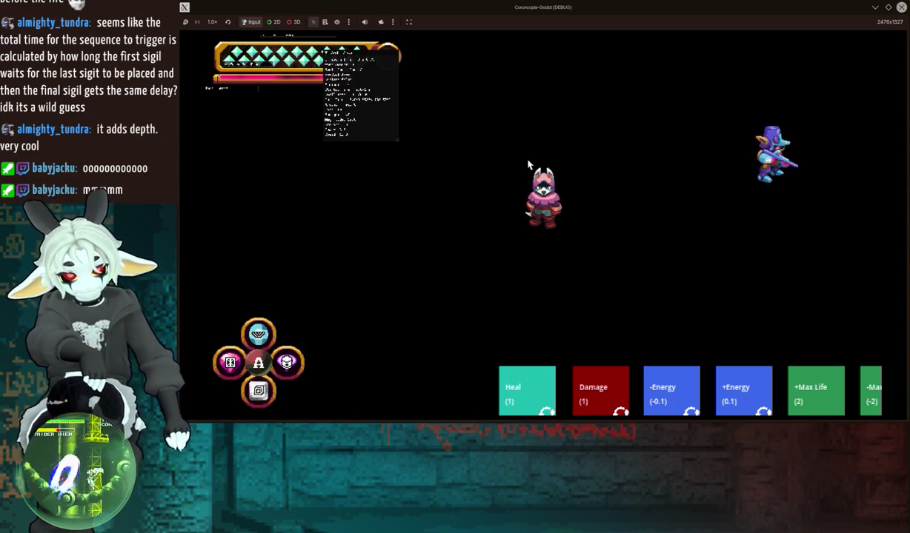
Step: Restore, reposition and re-maximize the debug game window
double_click(667, 16)
left_click_drag(478, 197, 525, 62)
double_click(524, 61)
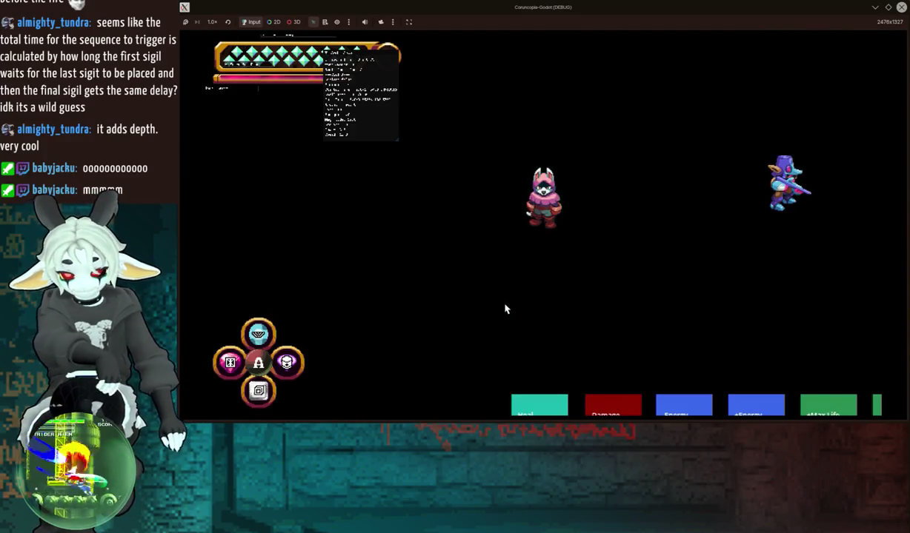
Step: Open the pause menu's SPELL page and select Bastion to see its Cosmic wall
key("Escape")
key("e")
key("Down")
key("Down")
key("Down")
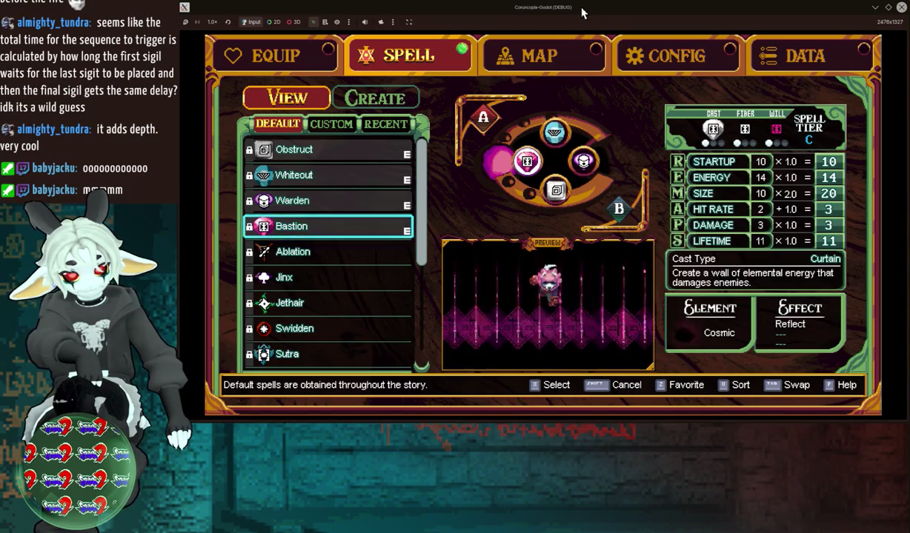
Step: Set will_level_bastion_1's Element back to Fire and return the game to full screen
left_click_drag(582, 12, 450, 266)
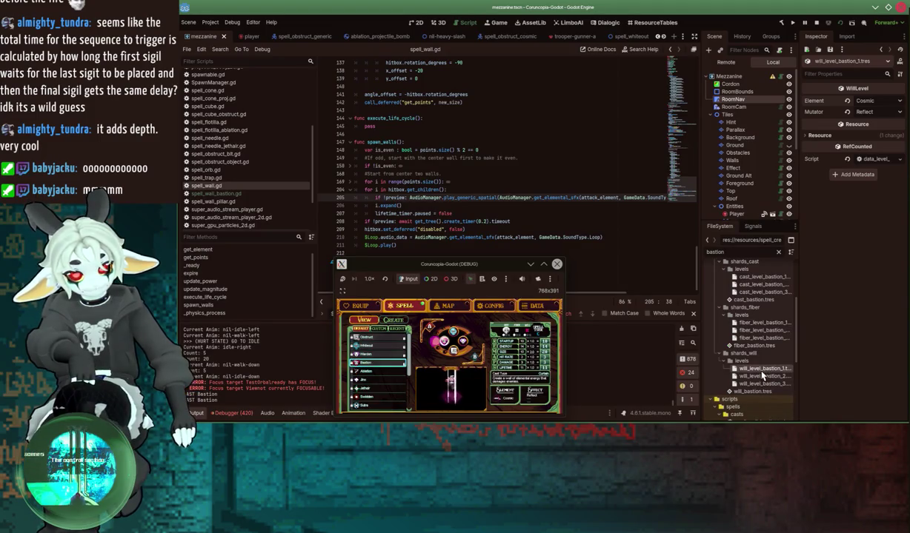
left_click(881, 102)
left_click(872, 114)
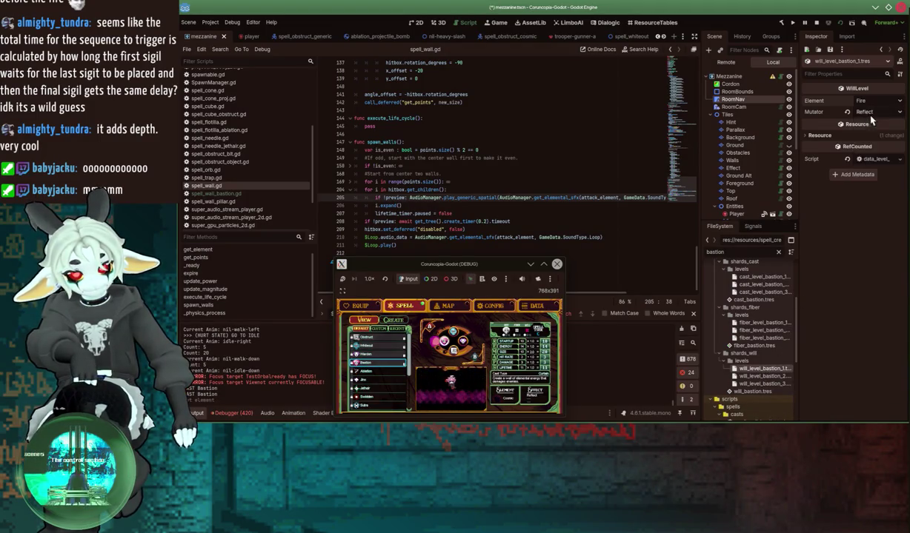
left_click_drag(448, 277, 486, 128)
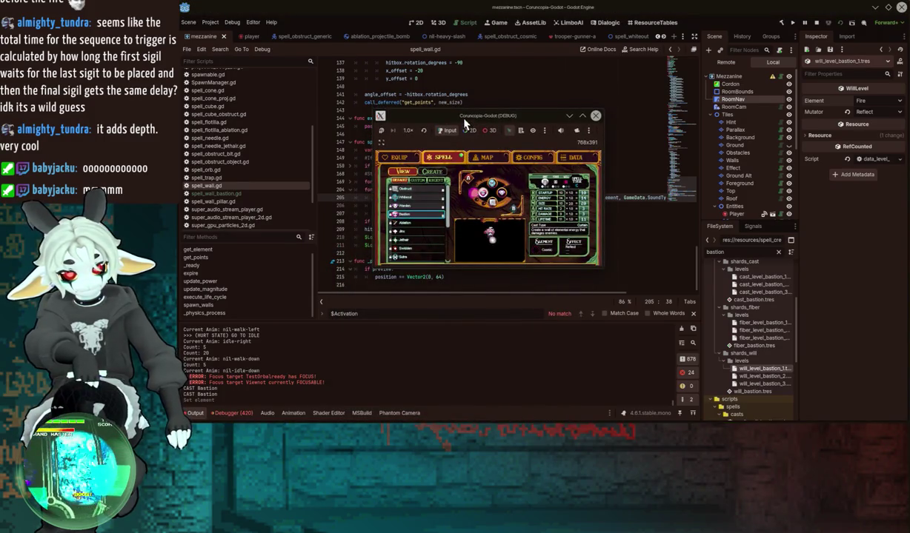
double_click(443, 111)
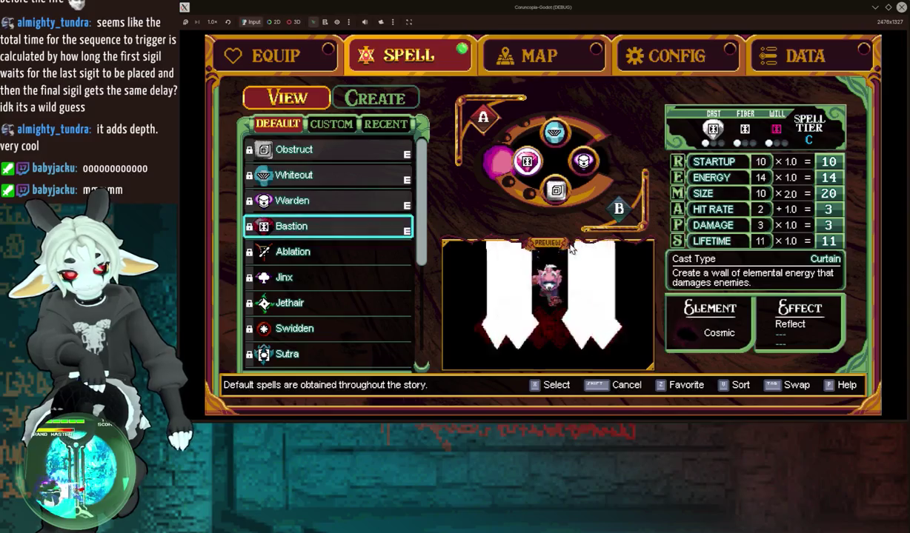
Step: Start a new Copy + Edit of the Whiteout spell
key("Up")
key("Up")
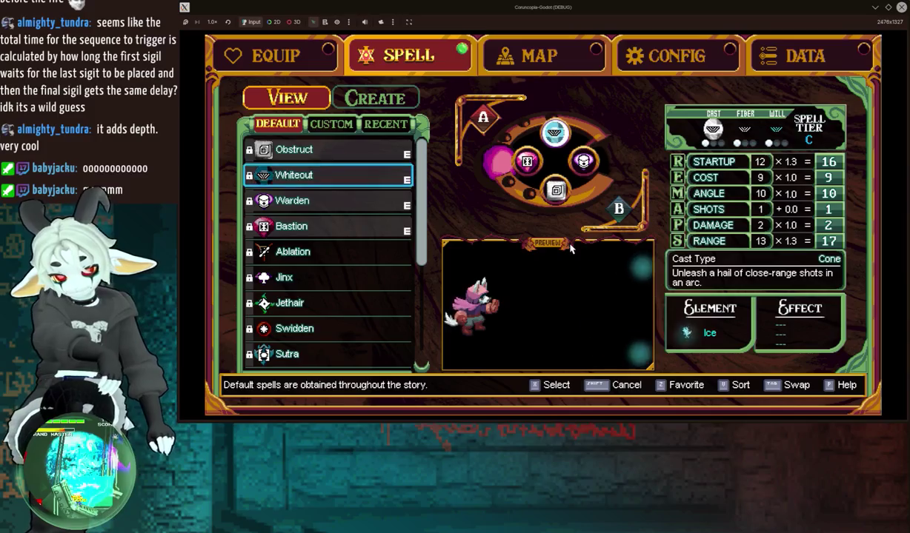
key("x")
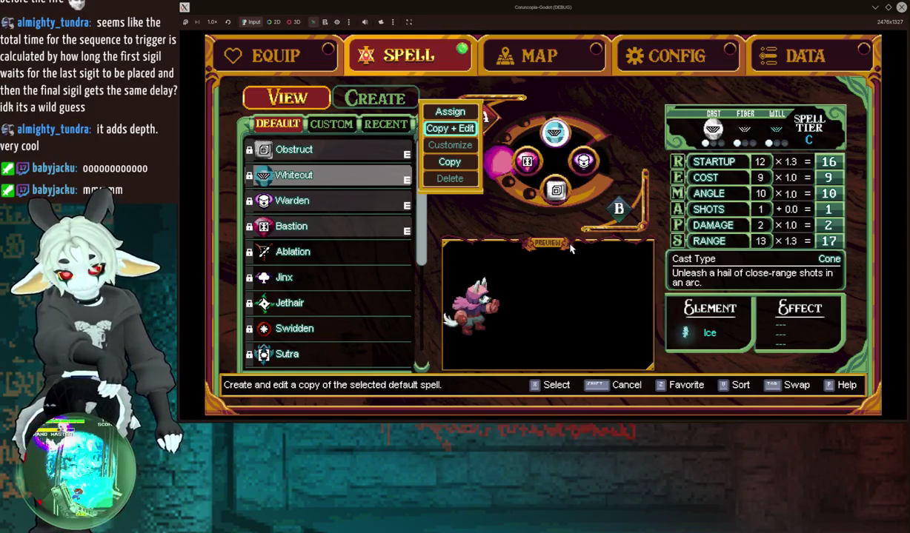
key("x")
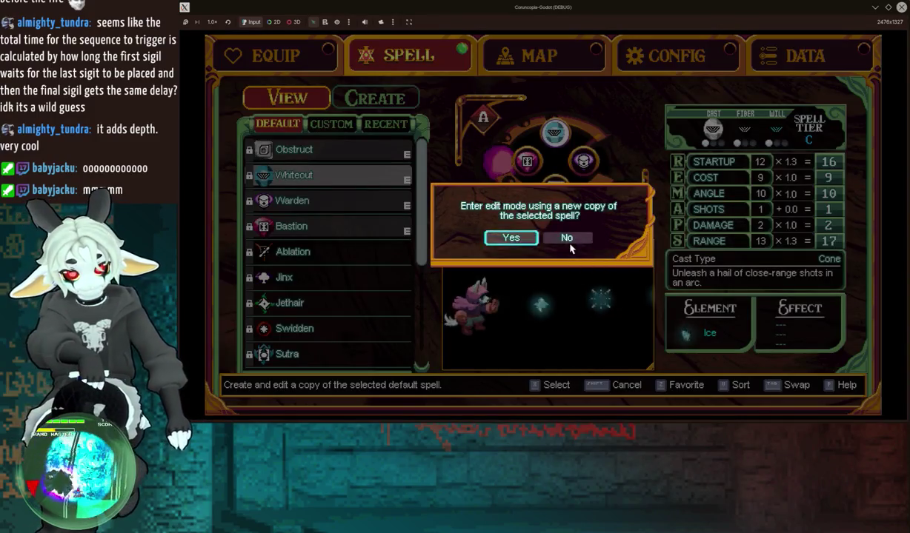
key("x")
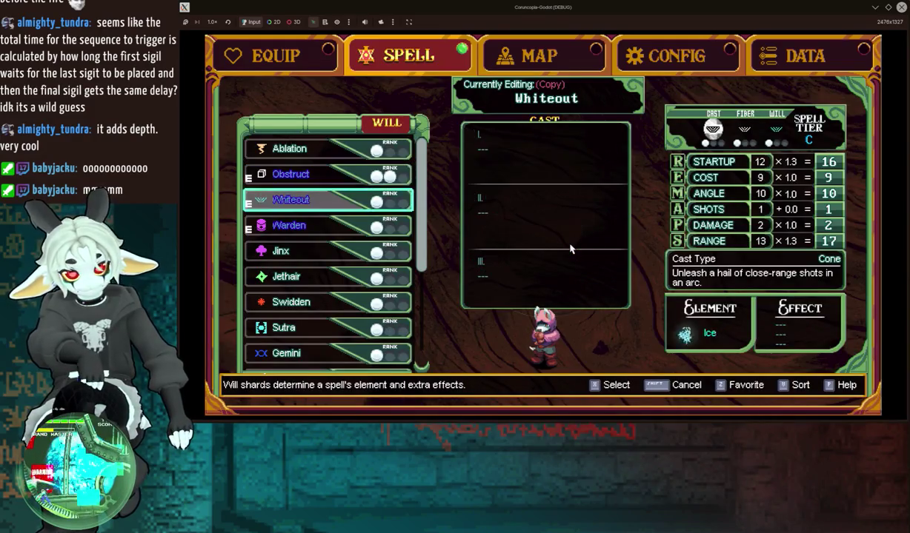
Step: Place Whirlpool in the will slot and Jinx in the fiber slot
key("Down")
key("Down")
key("Down")
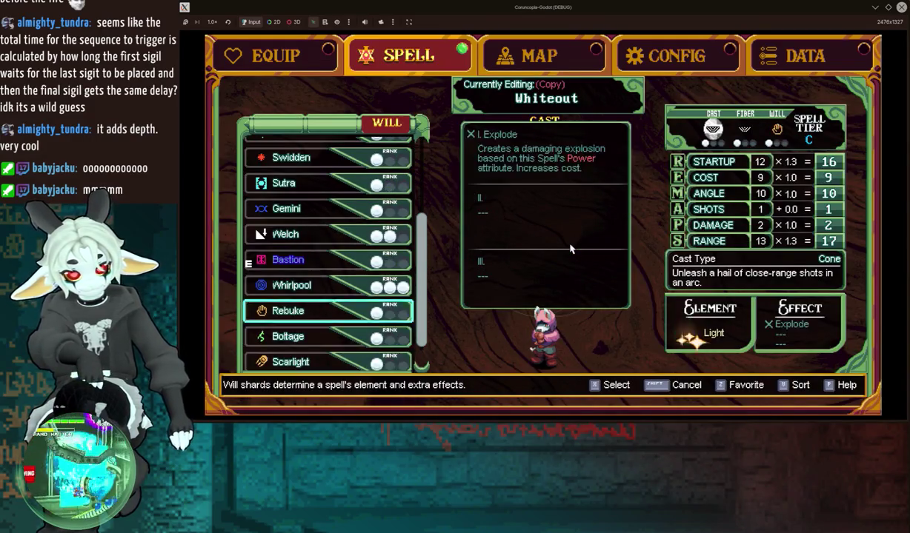
key("Up")
key("x")
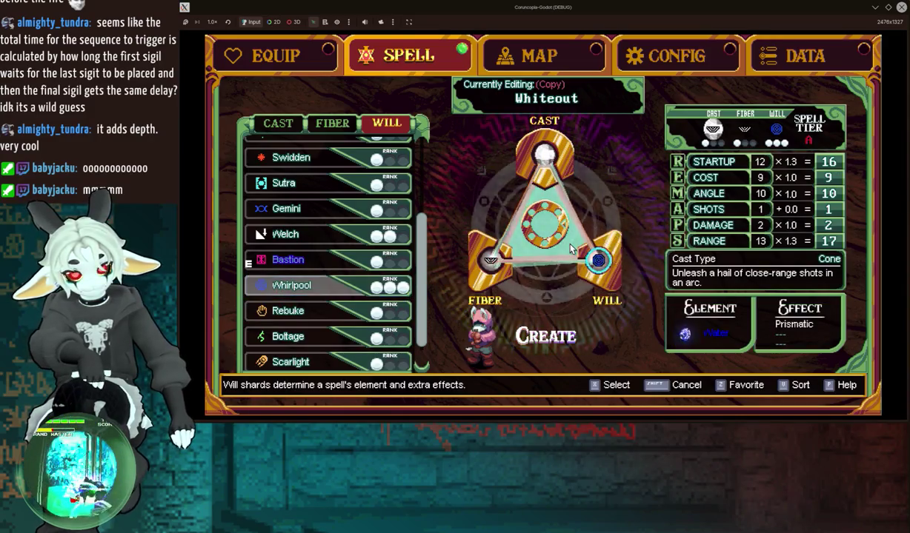
key("Down")
key("Up")
key("Left")
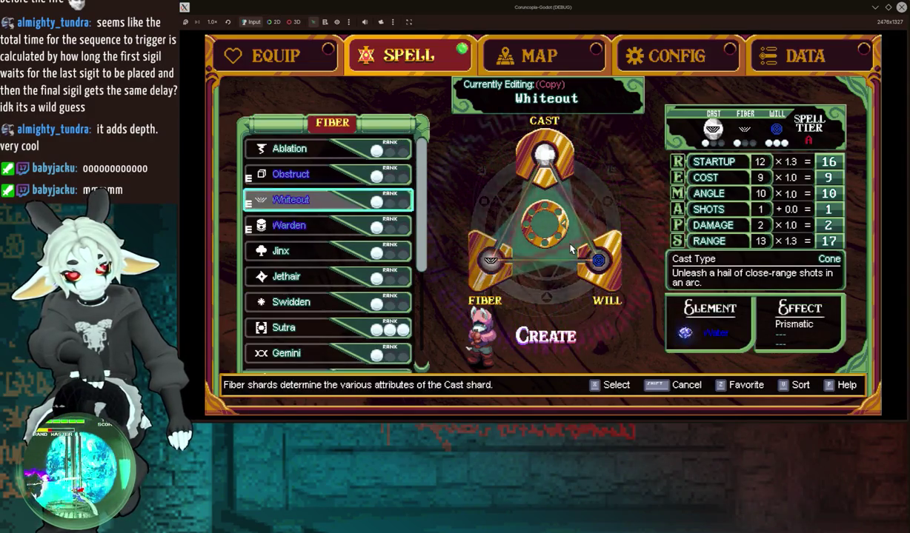
key("Down")
key("Down")
key("Down")
key("Up")
key("x")
Step: Create the spell and save it to the custom list as New Cone
key("Down")
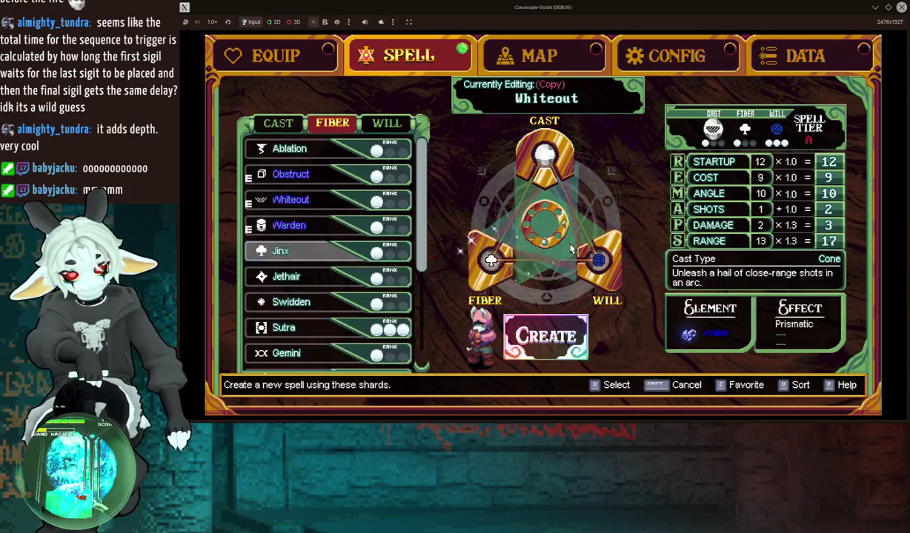
key("x")
key("Down")
key("x")
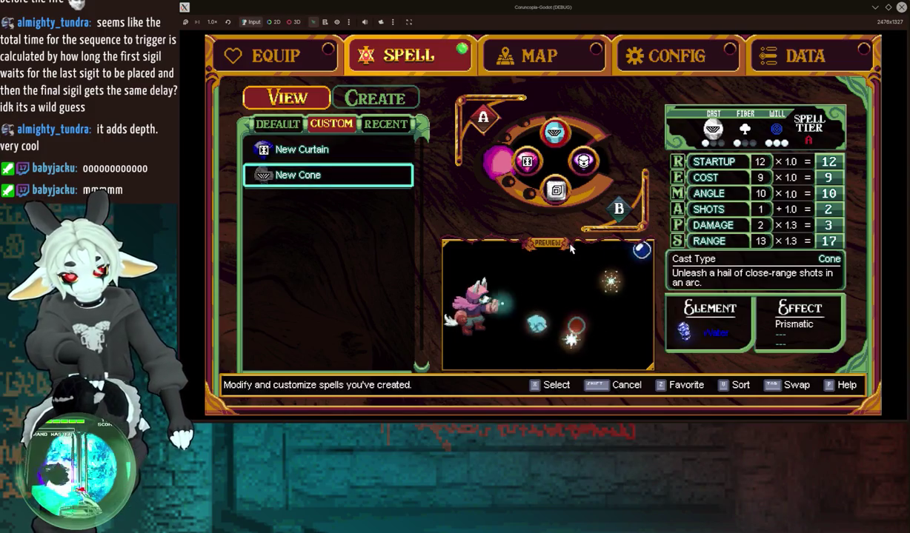
Step: Equip New Cone in a spell slot, resume play, and cast its scattered cone shots
key("x")
left_click(571, 238)
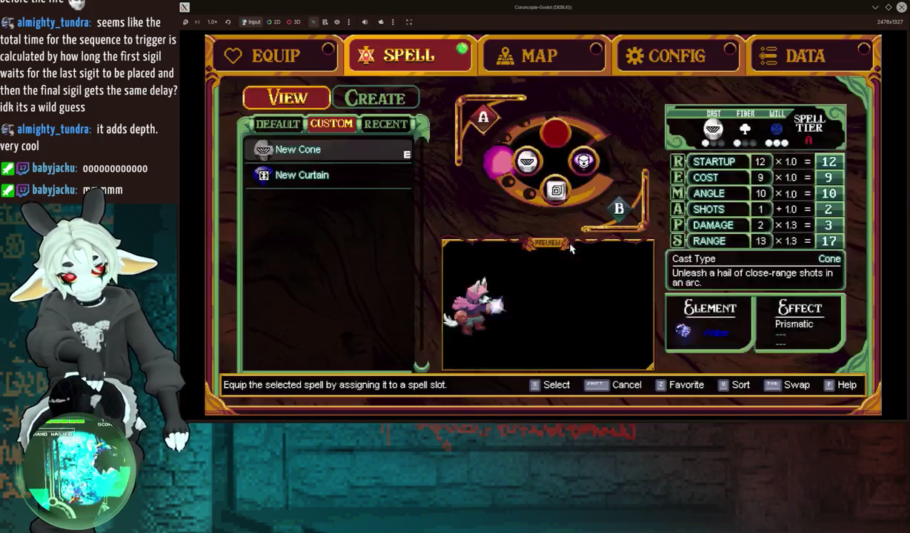
key("Escape")
key("x")
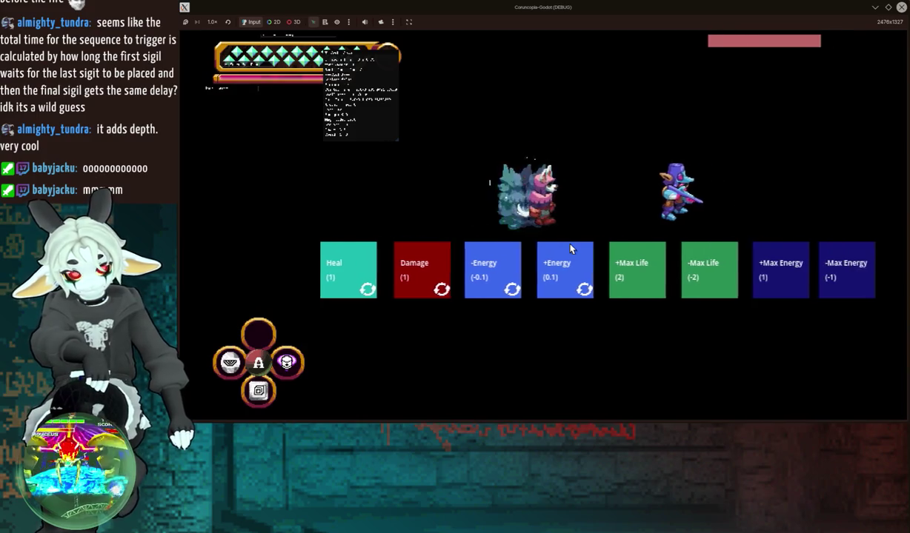
Step: Dash up, right, down and up again around the test room
key("w")
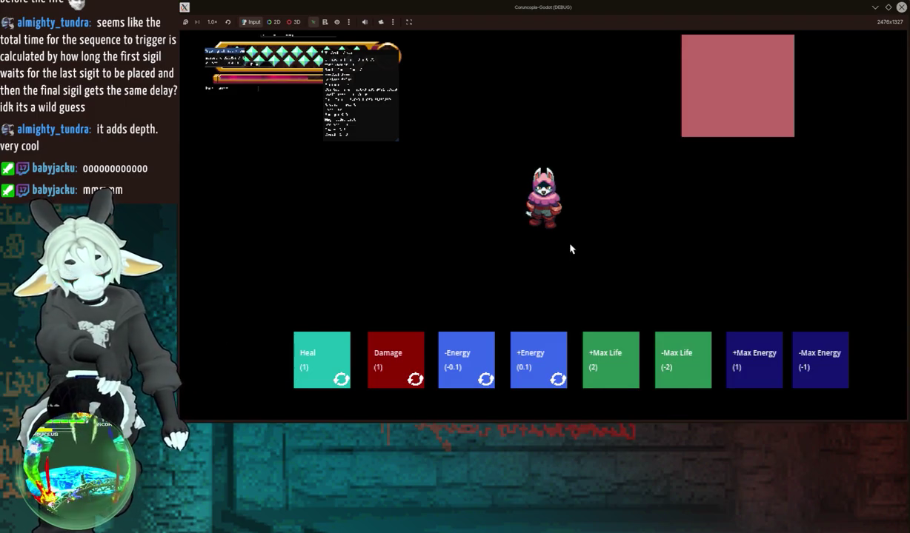
key("d")
key("s")
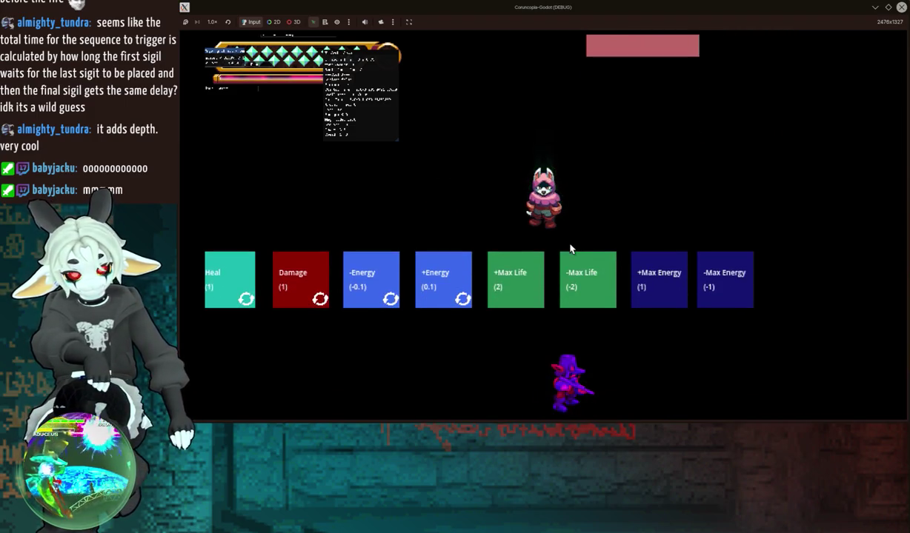
key("w")
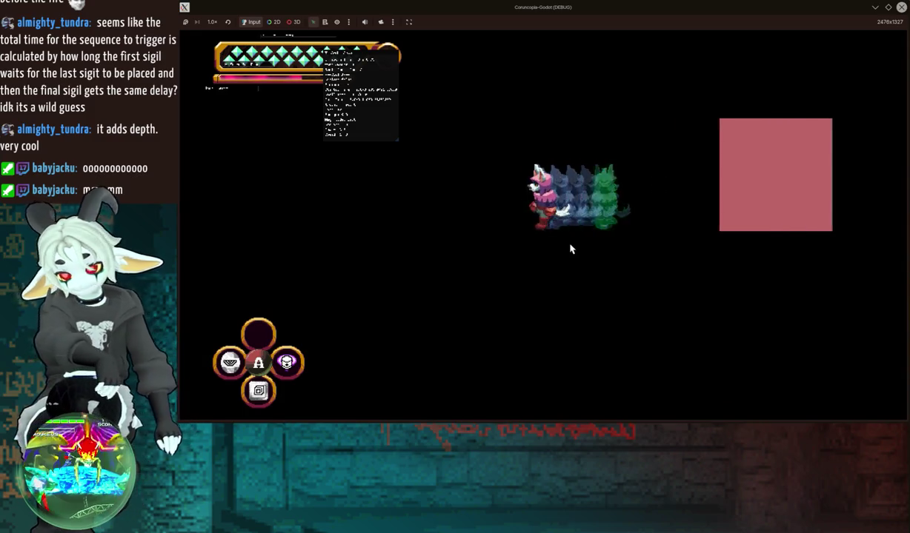
Step: Check the Jinx entry in the spell menu, then reopen the pause menu on EQUIP
key("Escape")
key("Down")
key("Down")
key("Down")
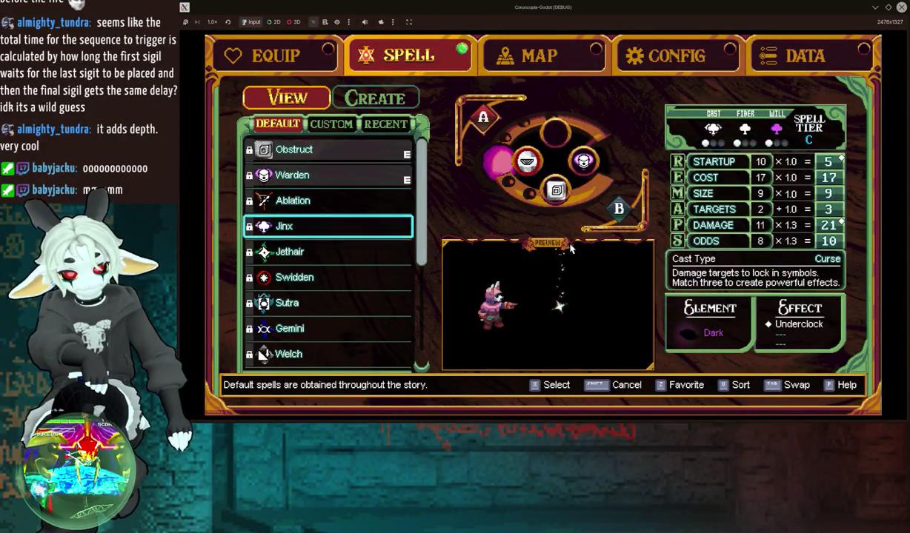
key("Escape")
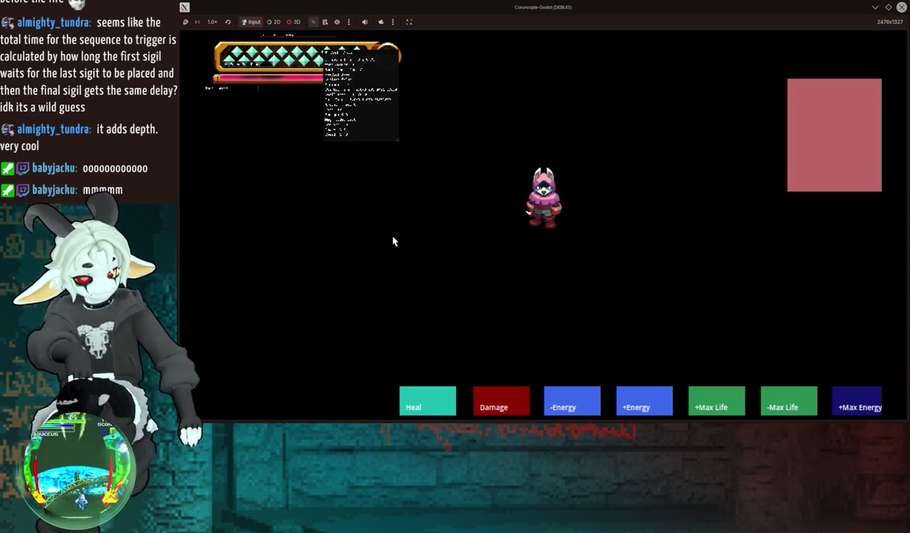
key("Escape")
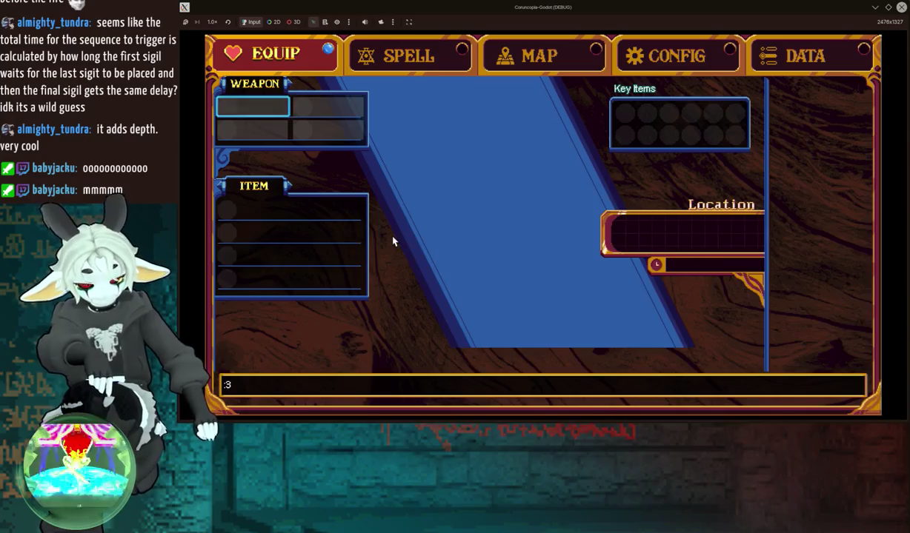
Step: Go to the spell page and re-maximize the game window
key("Right")
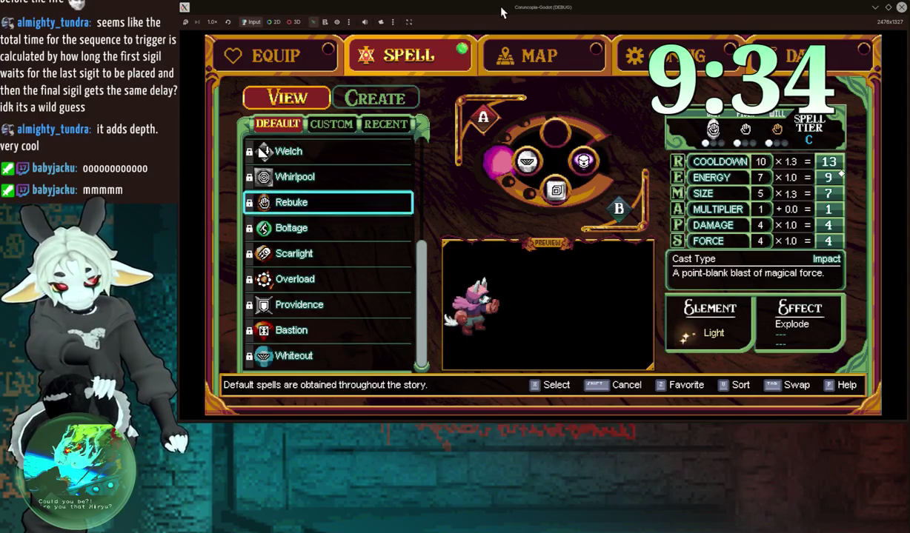
left_click_drag(500, 12, 530, 135)
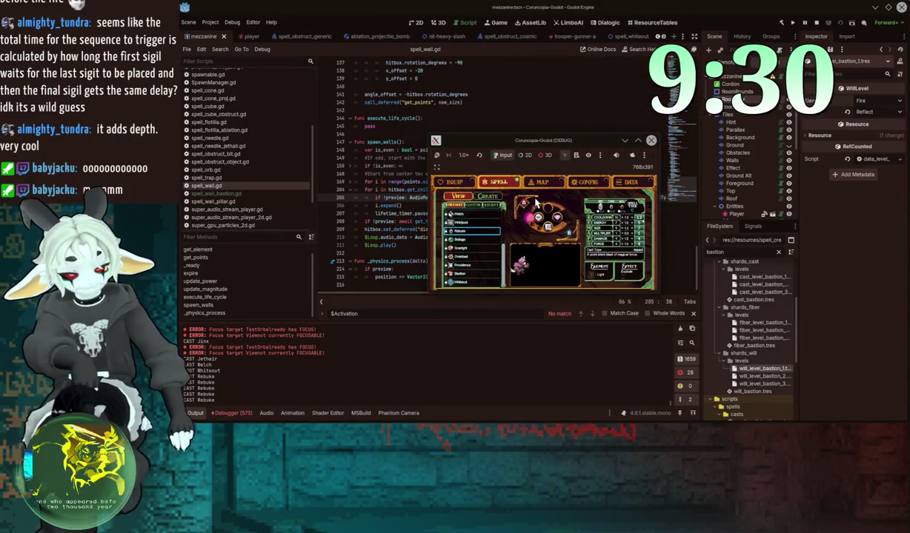
double_click(540, 140)
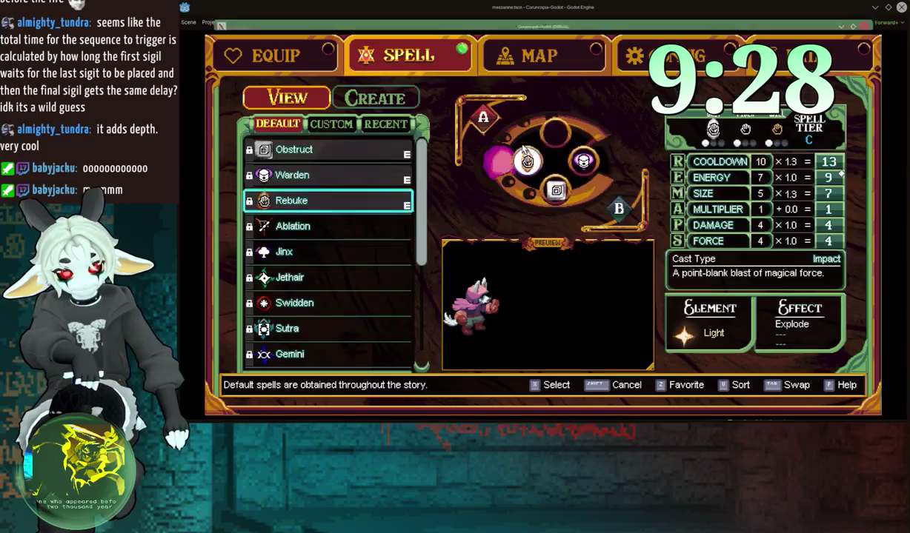
Step: Resume play and dash right, up-left and down-left to test the spell
key("Escape")
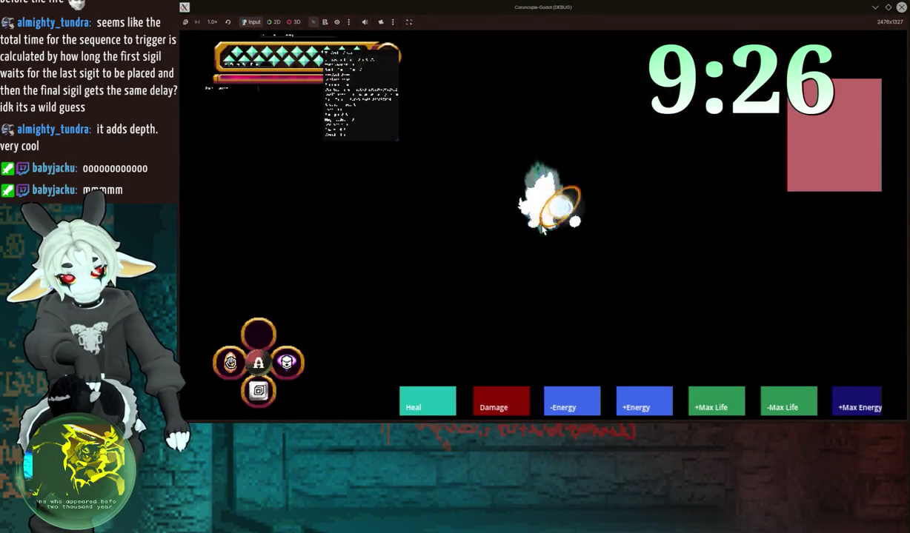
key("d")
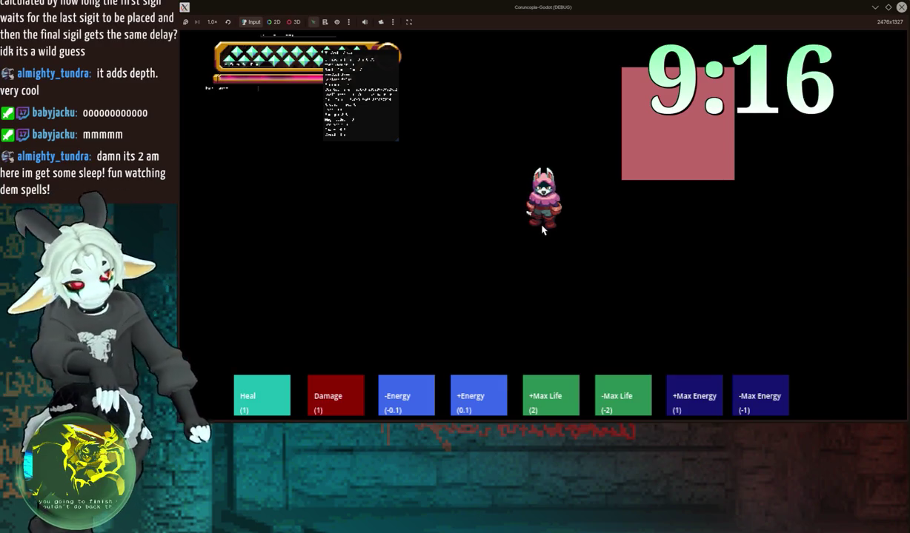
key("space")
key("space")
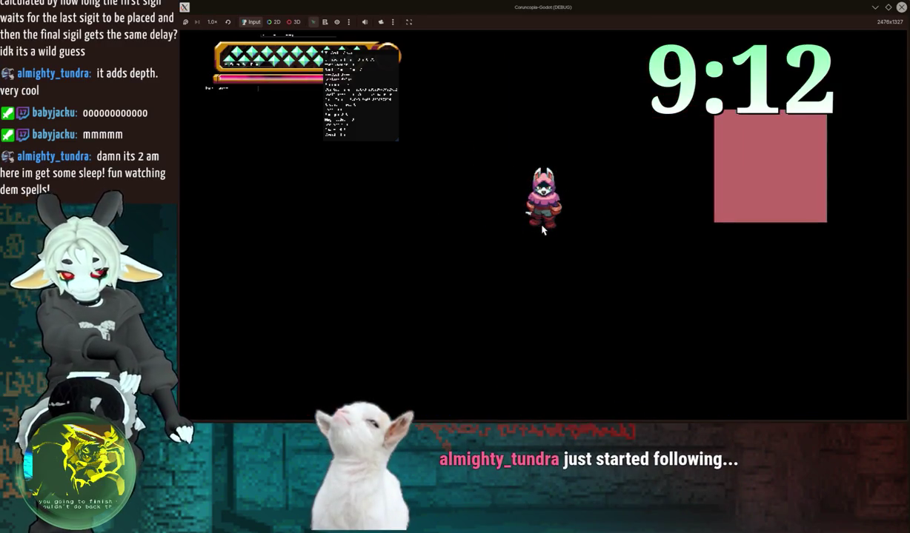
key("w")
key("a")
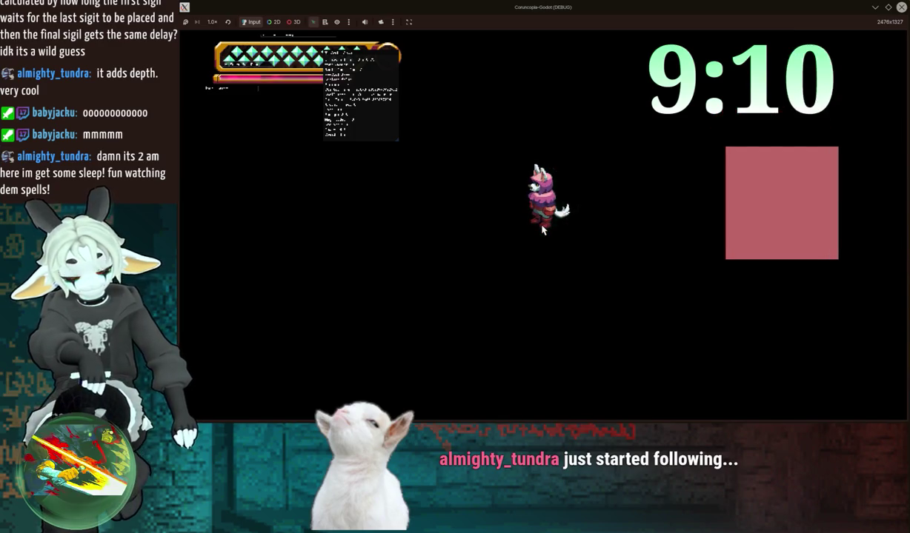
key("space")
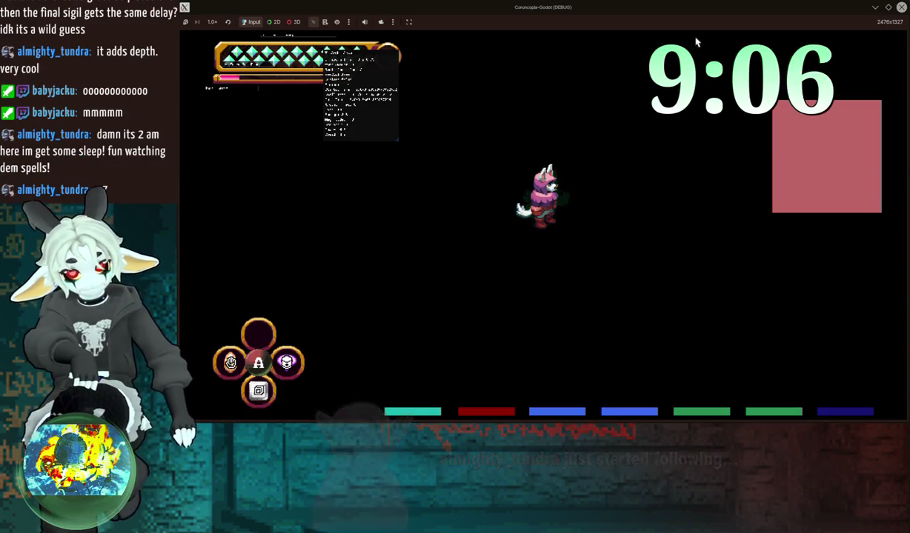
Step: Stop the test run, review spell_wall.gd lines 207 and 213, then pick a sound in fooyin
left_click(901, 8)
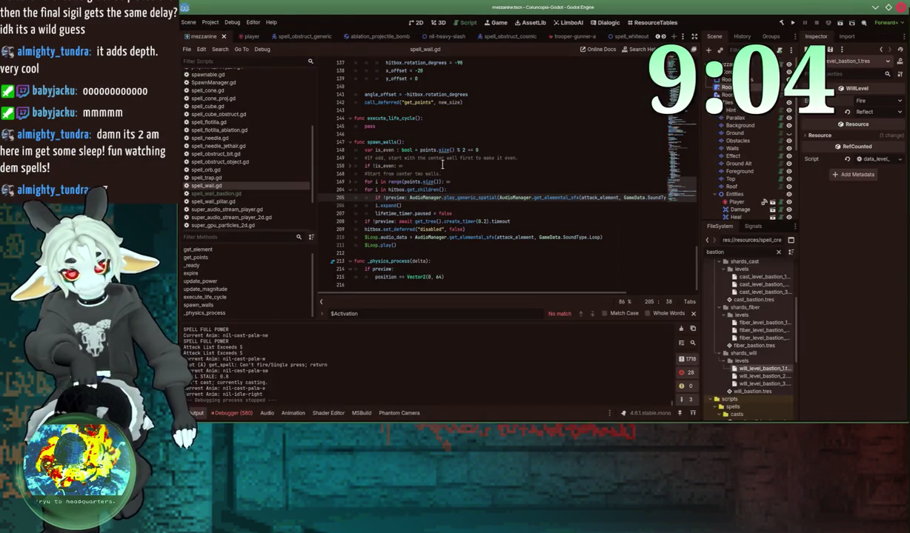
left_click(415, 213)
left_click(393, 260)
scroll(418, 246, "up", 3)
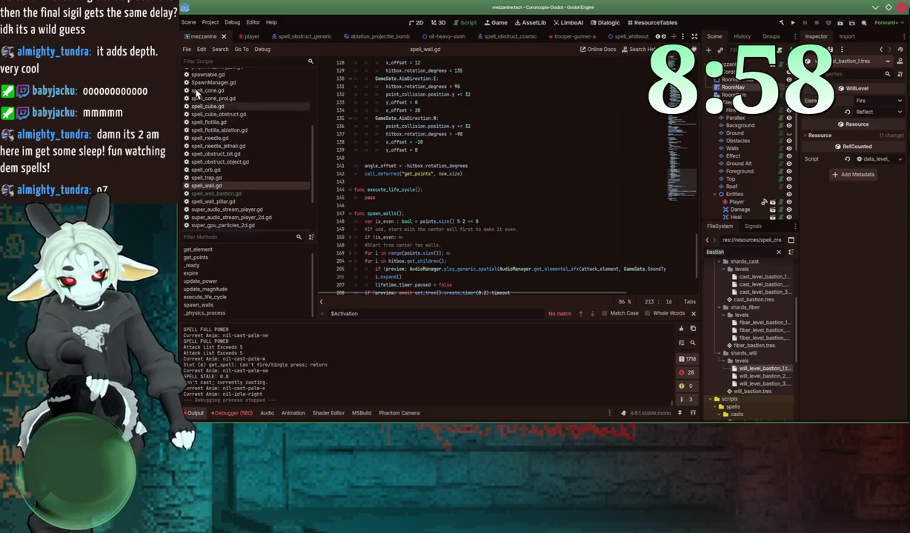
key("alt+Tab")
left_click(620, 209)
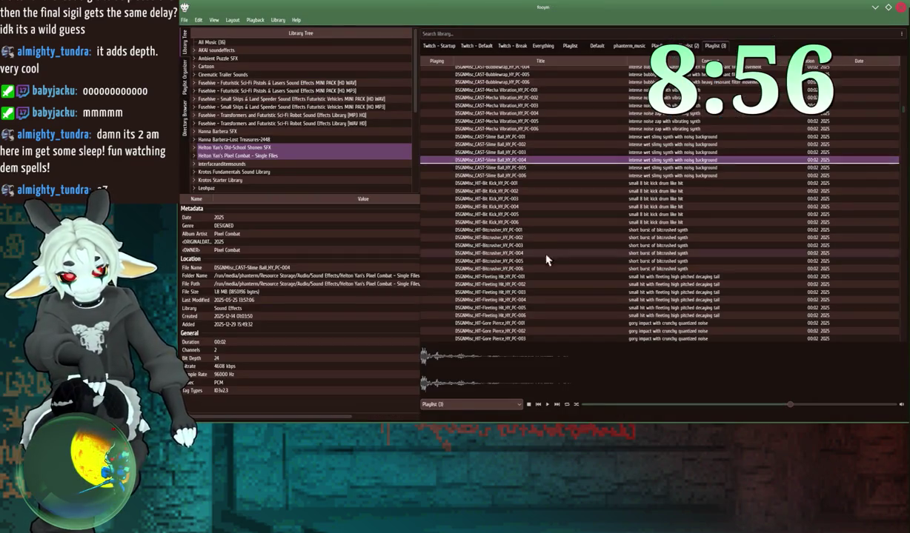
Step: Search the playlist for 'anime' and preview the Anime Swing, Melee 6–10 and Dodge 4–8 sounds
key("ctrl+f")
type("bubm")
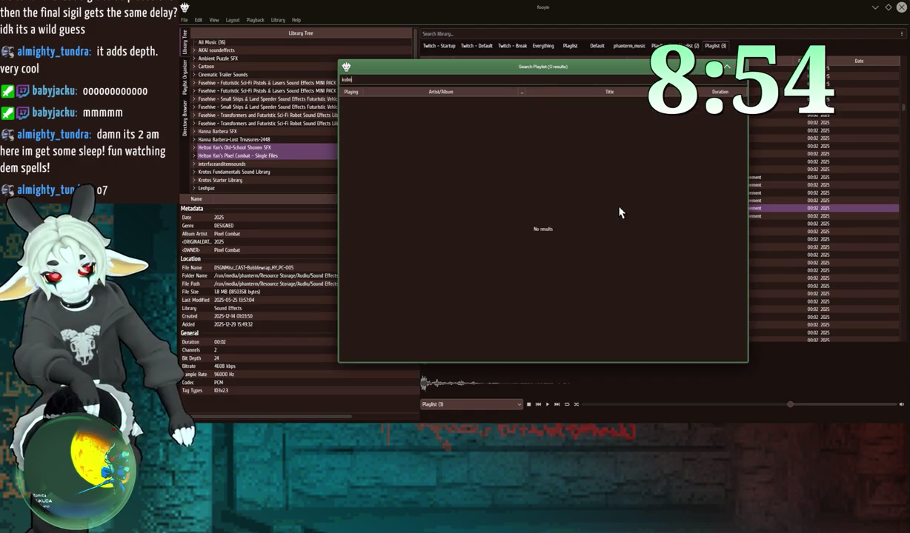
type("ng")
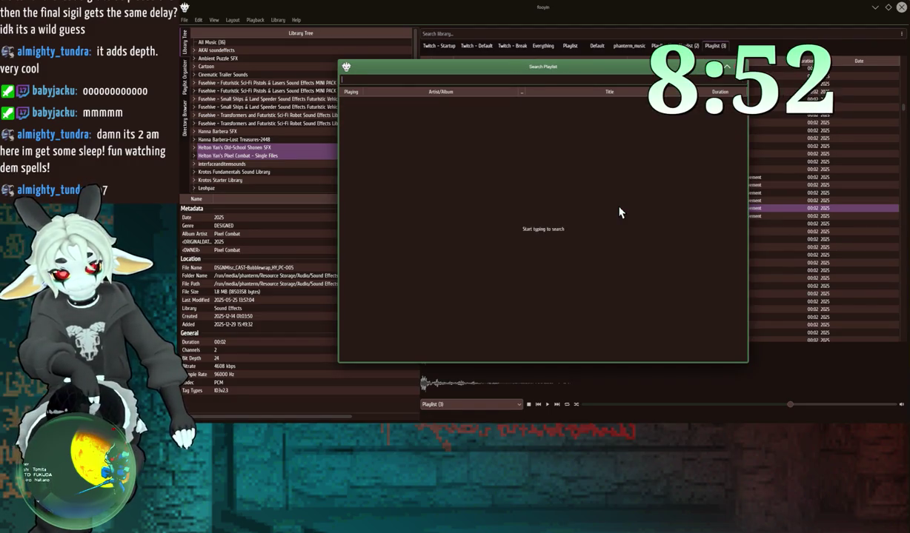
type("anime")
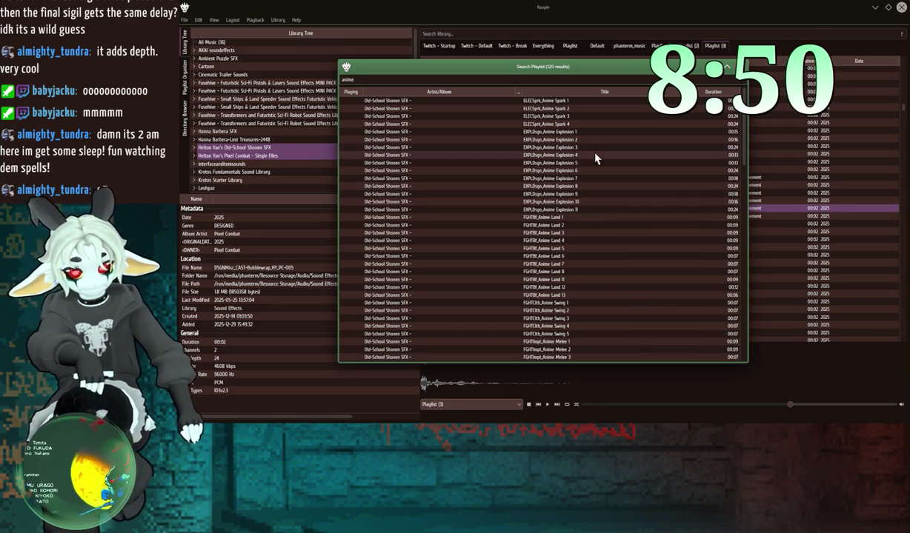
scroll(546, 240, "down", 9)
left_click(577, 181)
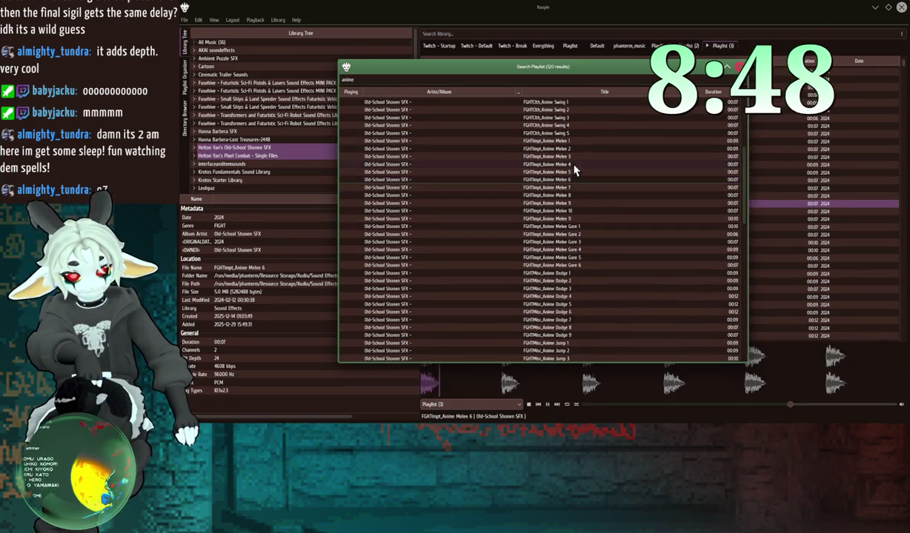
double_click(576, 126)
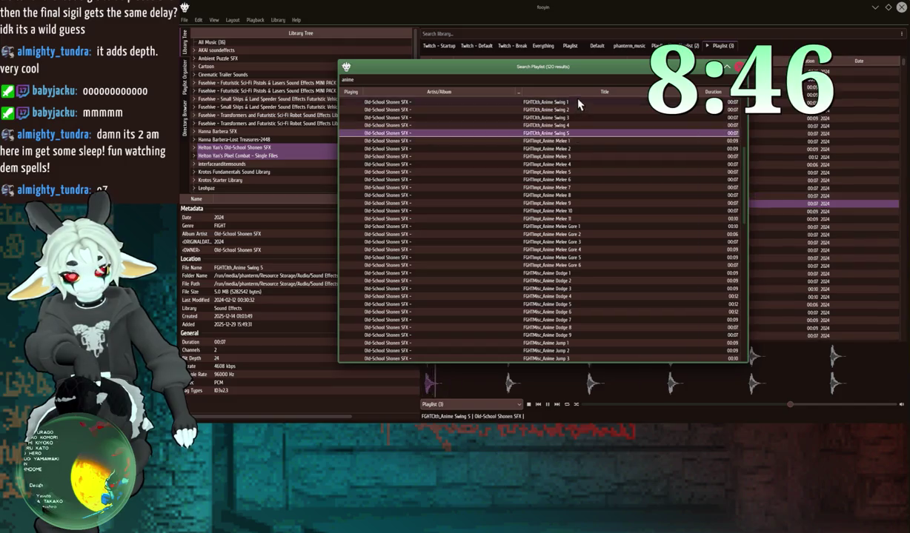
double_click(572, 212)
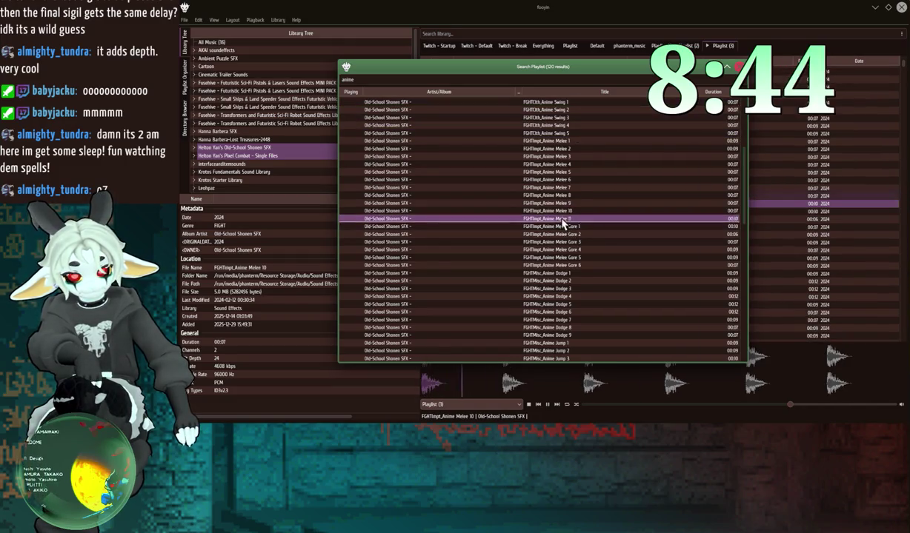
double_click(561, 204)
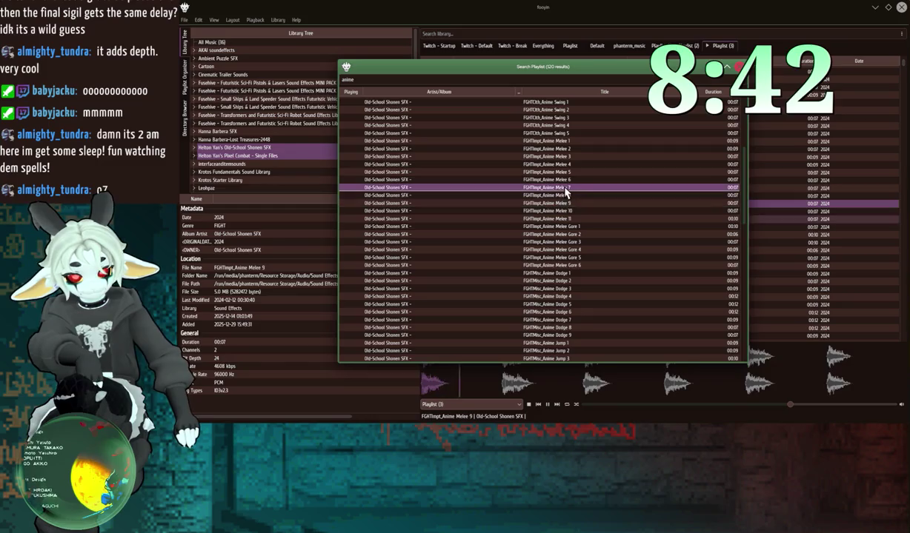
double_click(565, 180)
double_click(561, 265)
double_click(561, 272)
double_click(561, 327)
double_click(562, 296)
Step: Preview the Anime Jump, Throw and Ability Charge sounds
scroll(562, 296, "down", 4)
double_click(564, 269)
double_click(565, 277)
double_click(564, 293)
double_click(566, 308)
double_click(566, 324)
double_click(571, 339)
scroll(571, 341, "down", 4)
left_click(571, 306)
Step: Preview Ability Release 5–15, Fly 1–2 and Falling 1, then pause and return to Godot
scroll(569, 308, "down", 7)
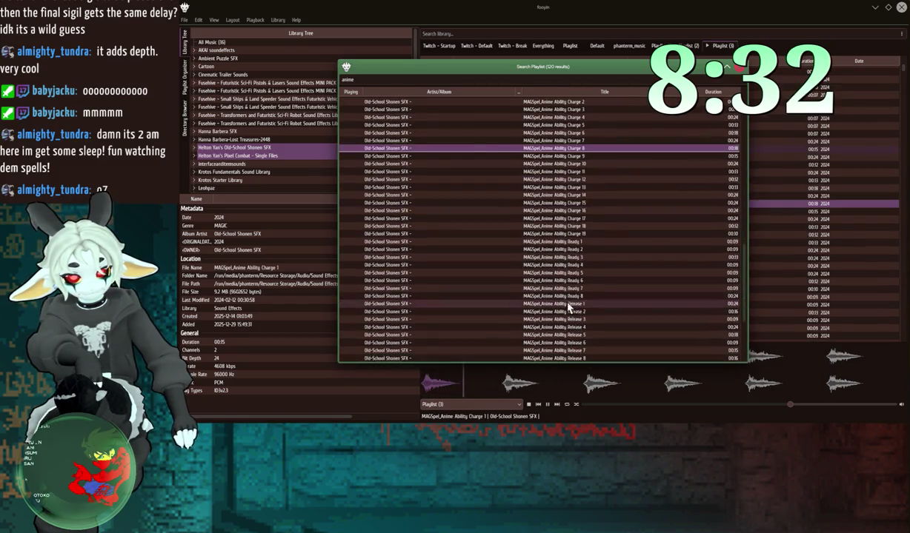
scroll(575, 296, "down", 2)
double_click(579, 301)
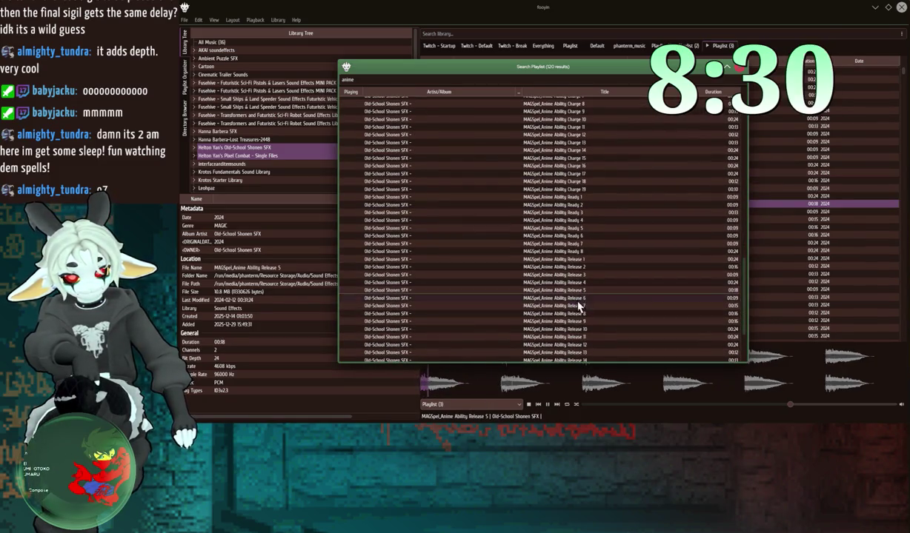
double_click(576, 300)
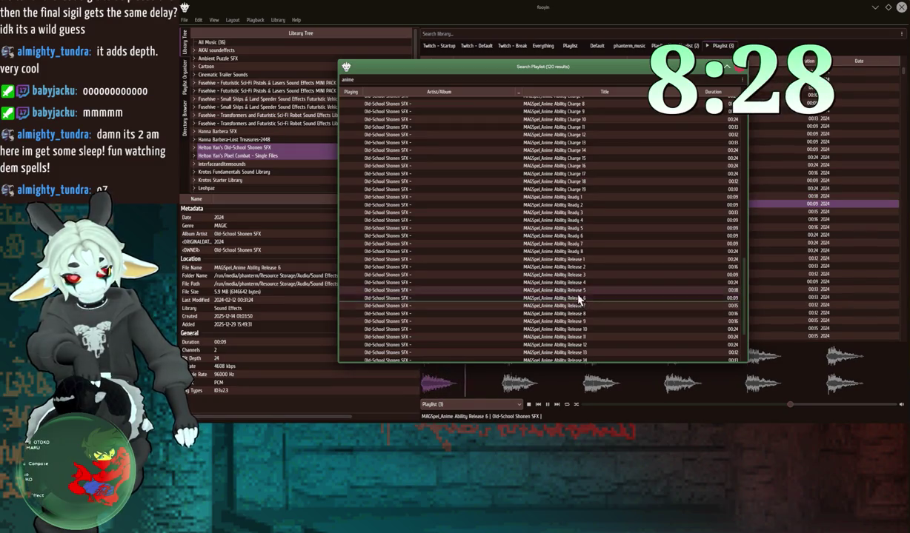
double_click(579, 314)
scroll(575, 316, "down", 4)
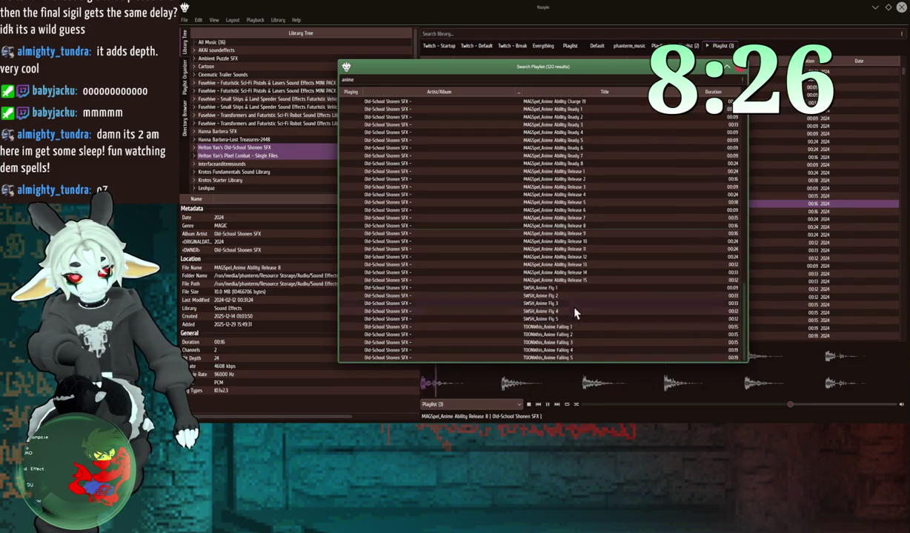
double_click(581, 272)
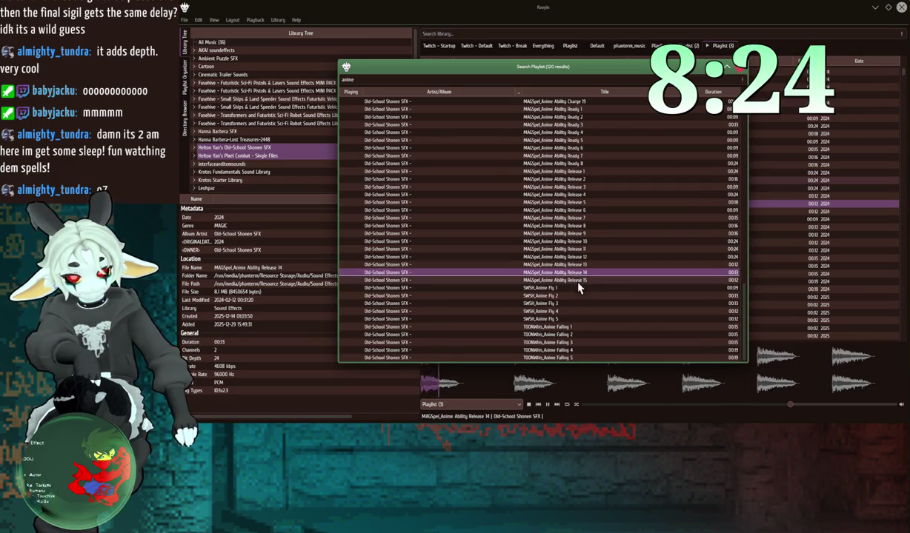
double_click(577, 281)
left_click(557, 319)
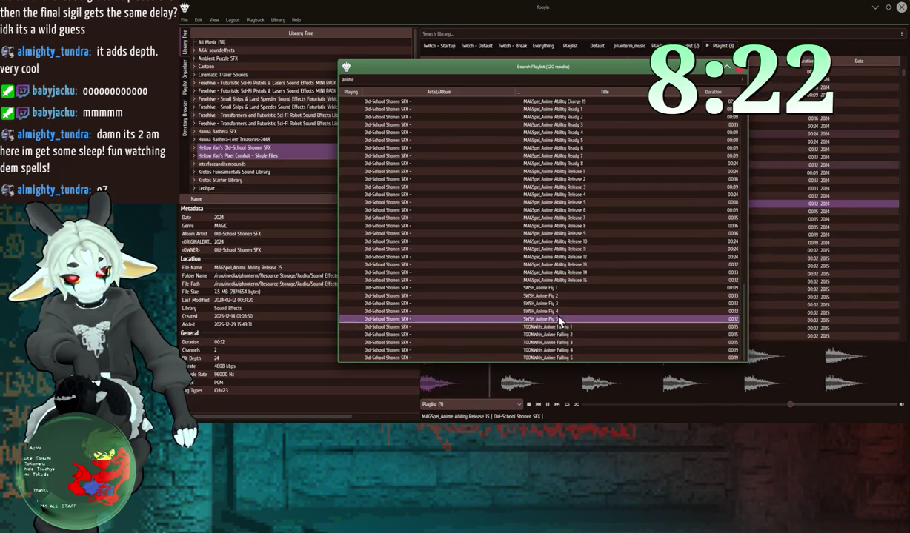
double_click(561, 296)
left_click(561, 288)
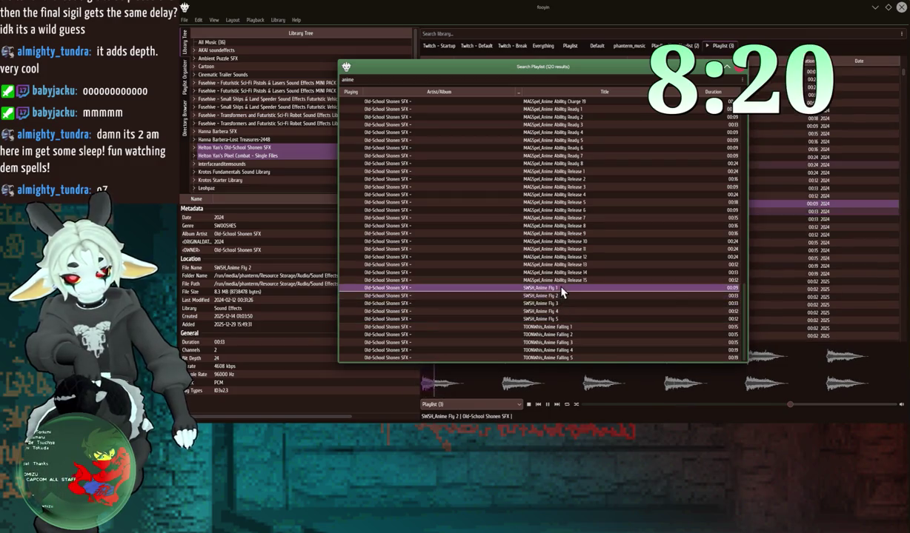
double_click(561, 288)
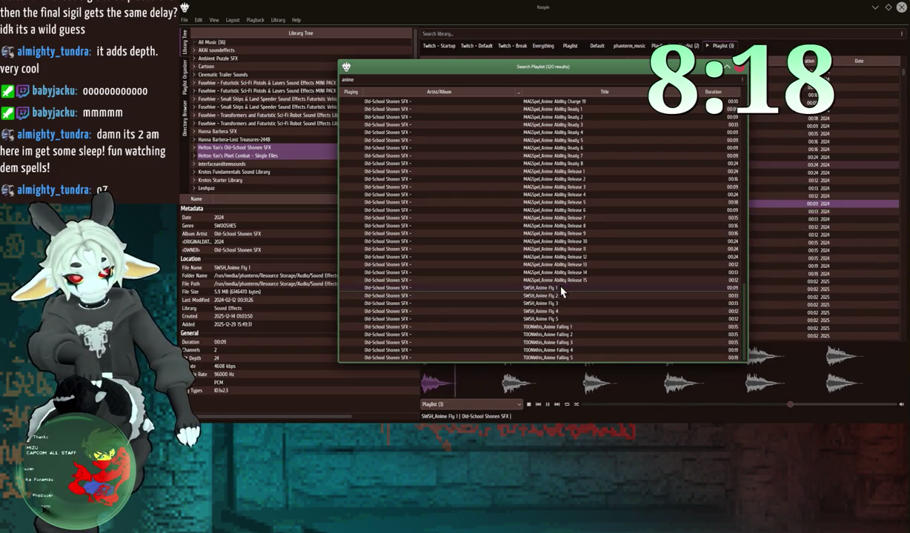
double_click(548, 327)
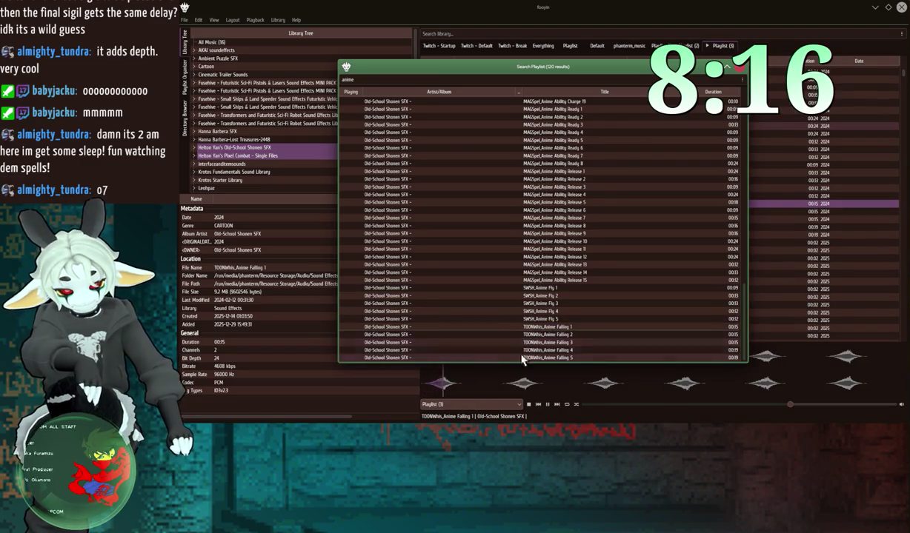
left_click(546, 405)
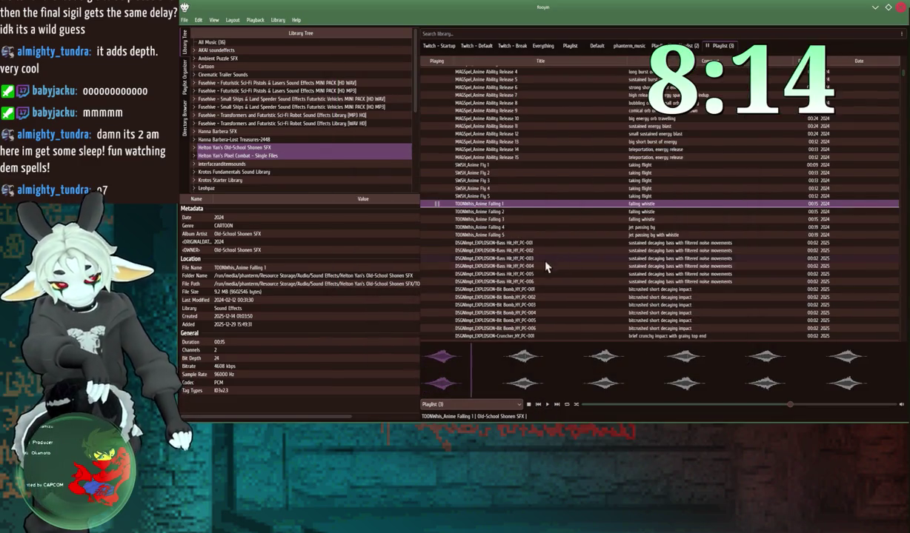
key("alt+Tab")
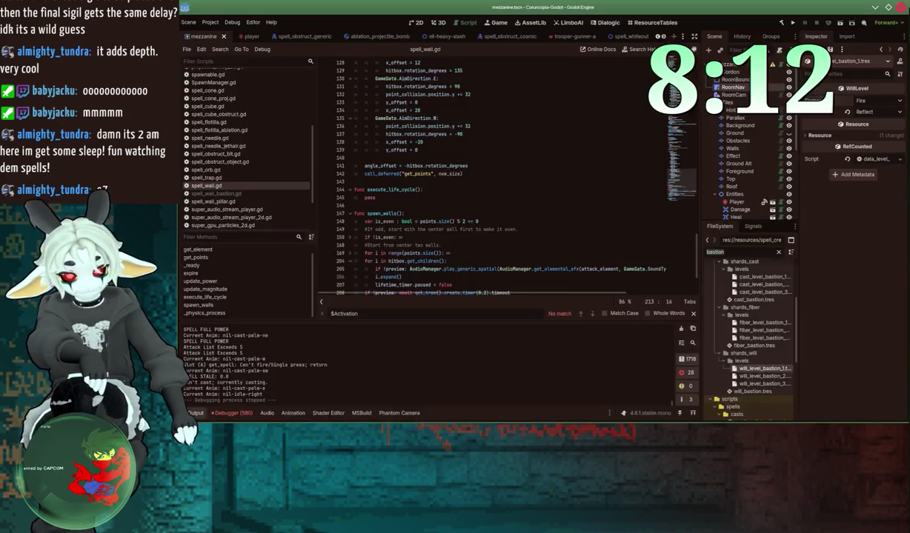
Step: Filter the FileSystem for 'rebuke' and open spell_impact_rebuke.gd
left_click(738, 254)
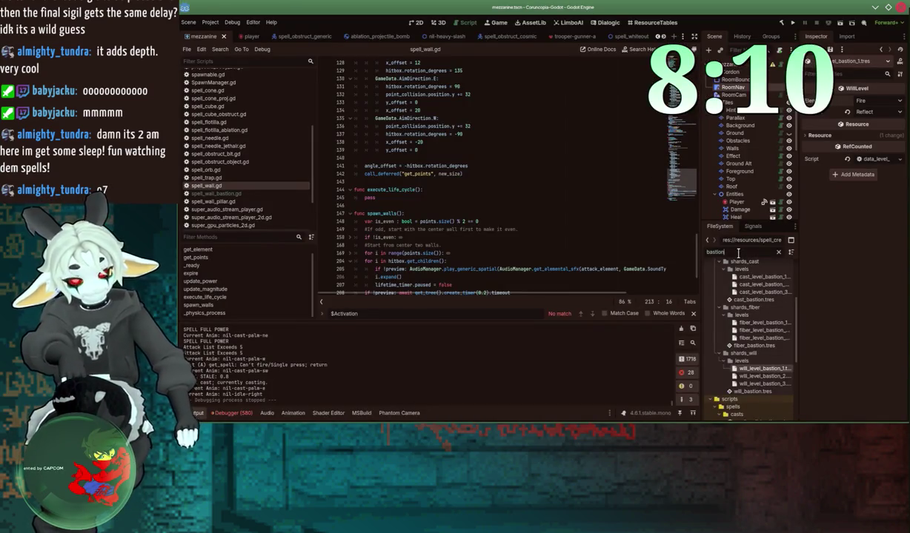
key("ctrl+a")
type("rebuke")
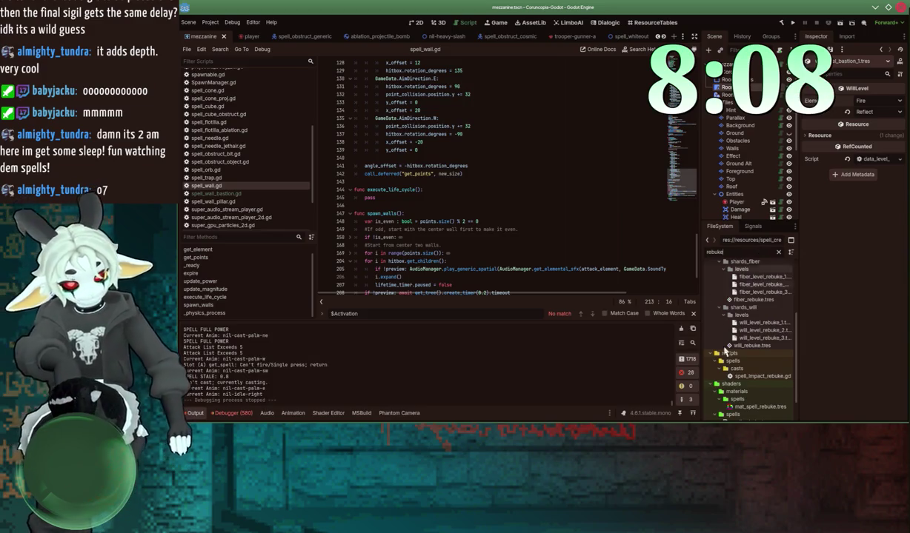
scroll(752, 358, "down", 2)
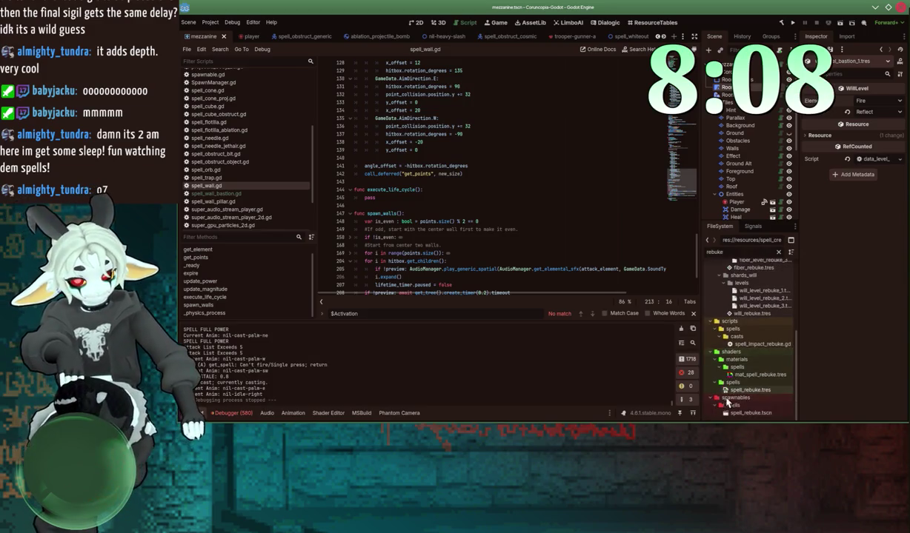
double_click(760, 345)
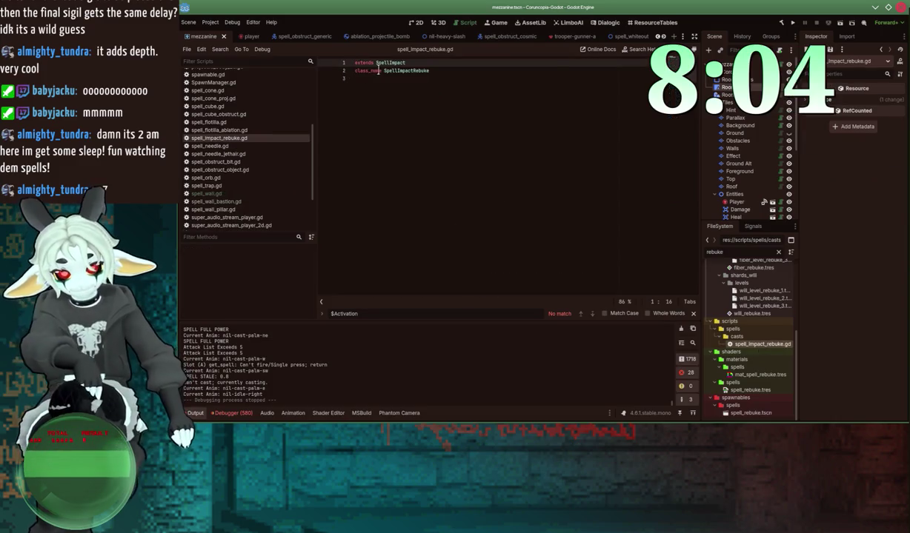
Step: Open the SpellImpact base script and add a line after _ready's preview return
left_click(385, 64, "ctrl")
left_click(398, 167)
scroll(400, 174, "down", 2)
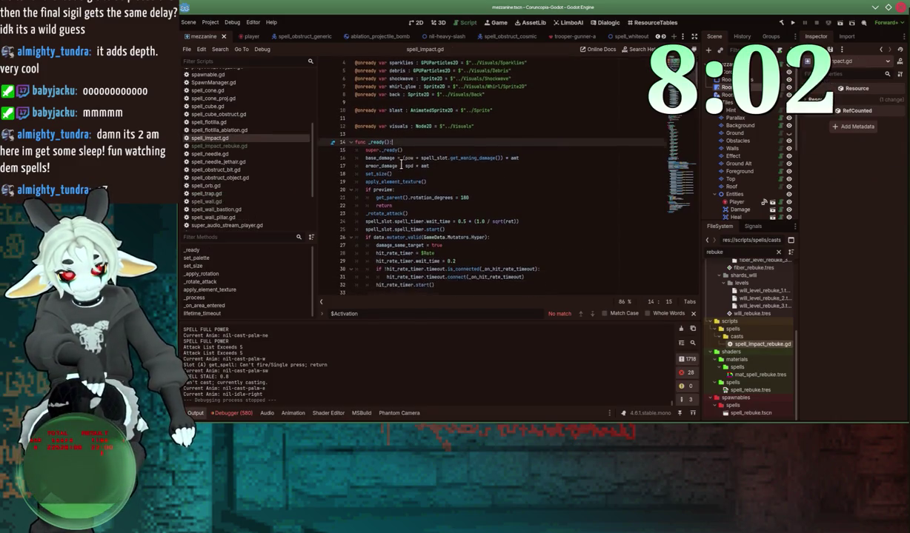
left_click(405, 181)
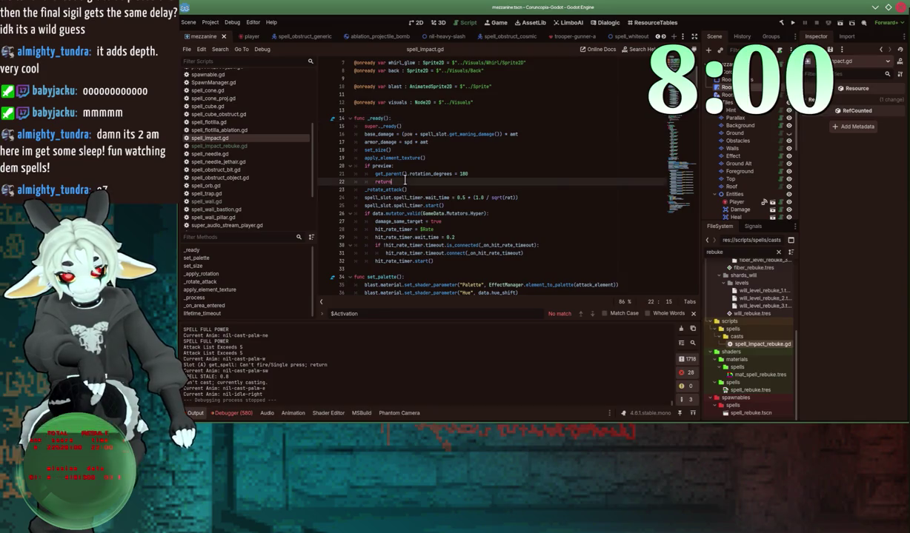
key("Return")
key("Return")
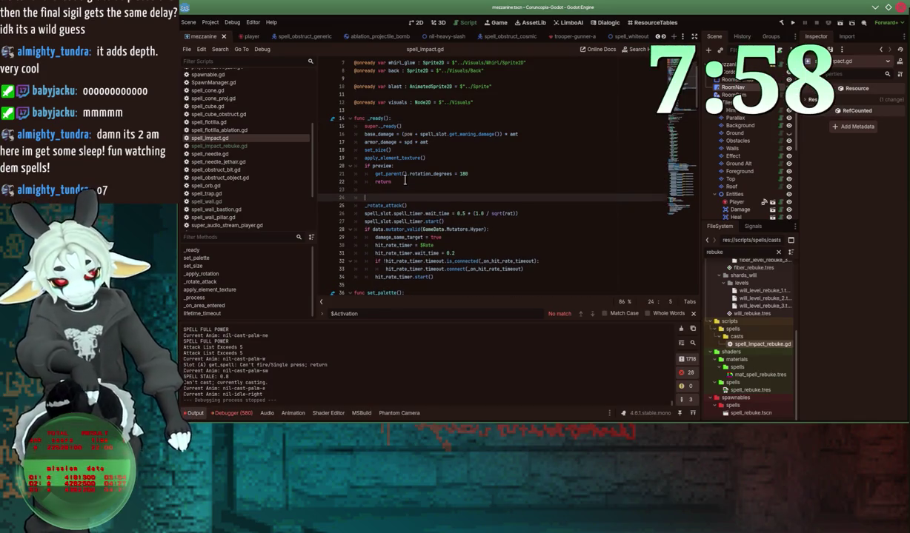
Step: Write AudioManager.play_generic_spatial(AudioManager.get_elemental_sfx(attack_element, GameData.SoundType.Small))
type("Audio")
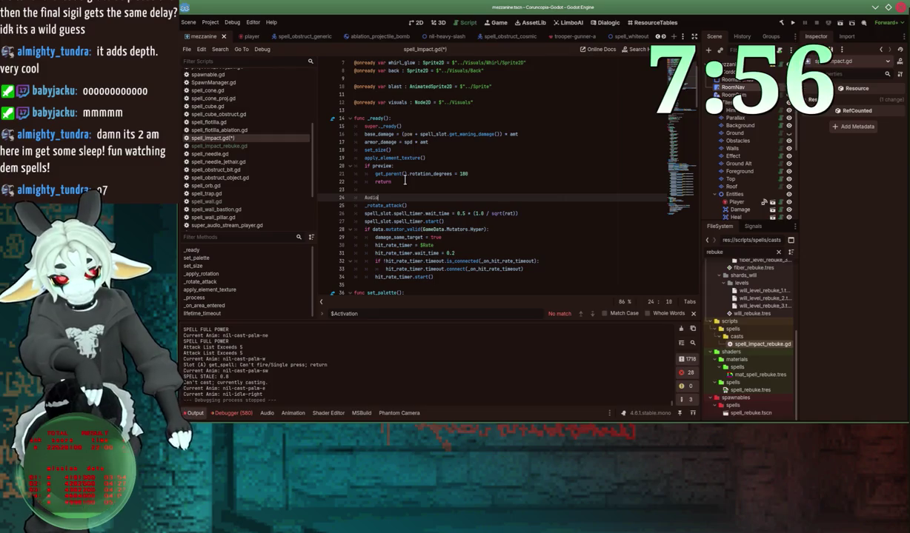
type("Manager.play")
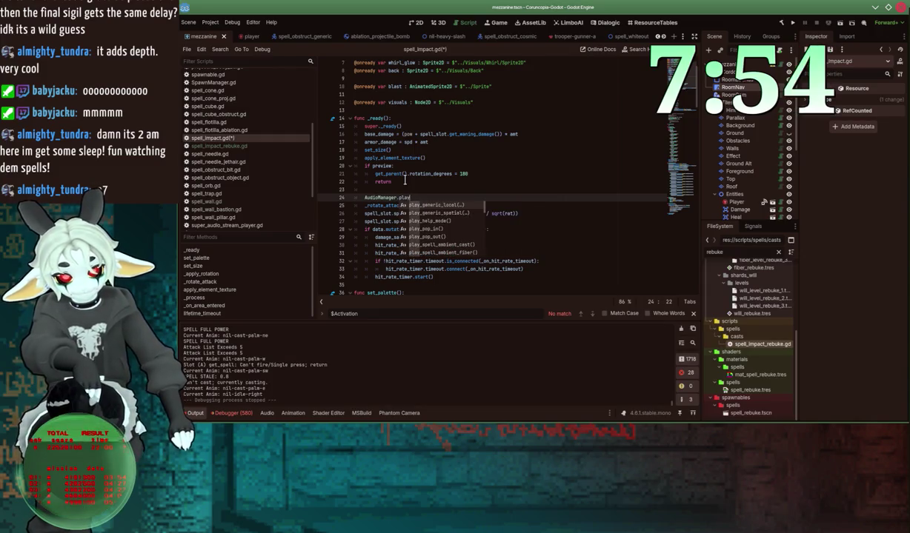
key("Return")
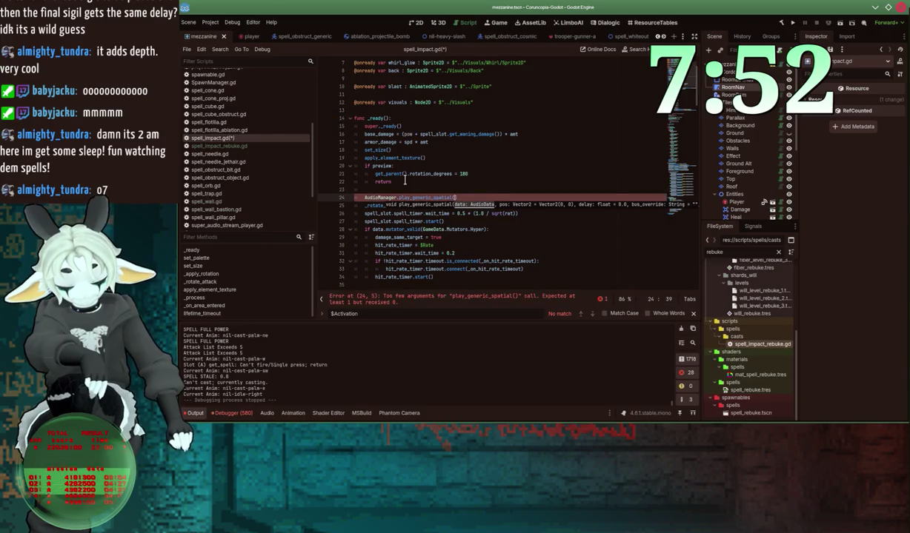
type("AudioManager.g")
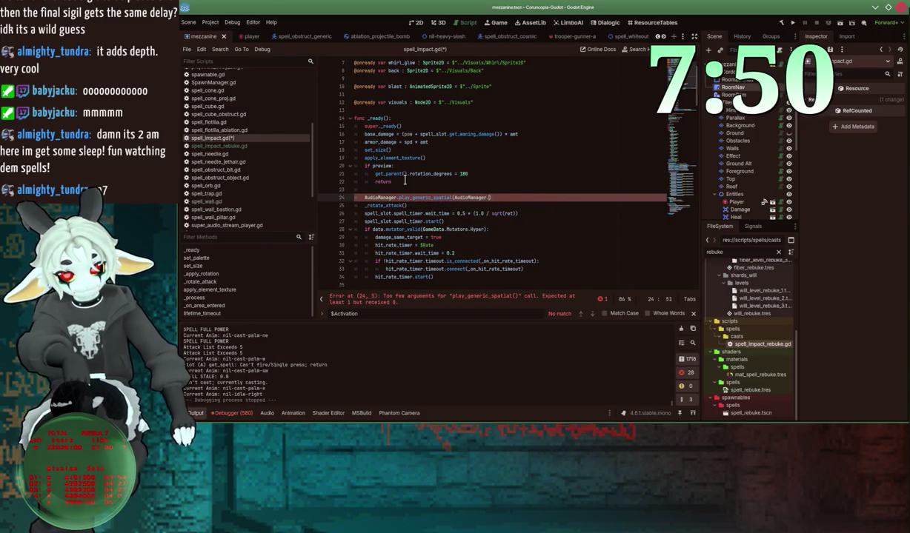
key("Down")
key("Down")
key("Return")
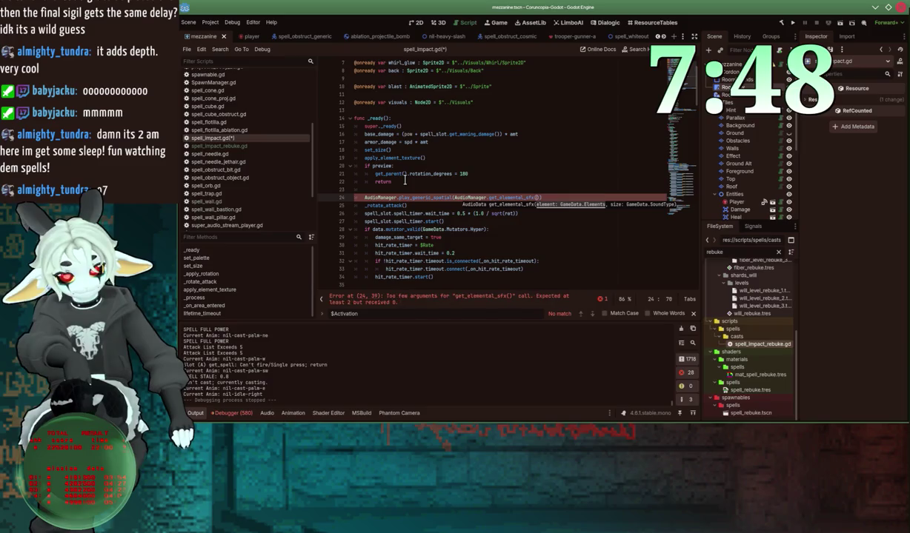
type("attack_element, ")
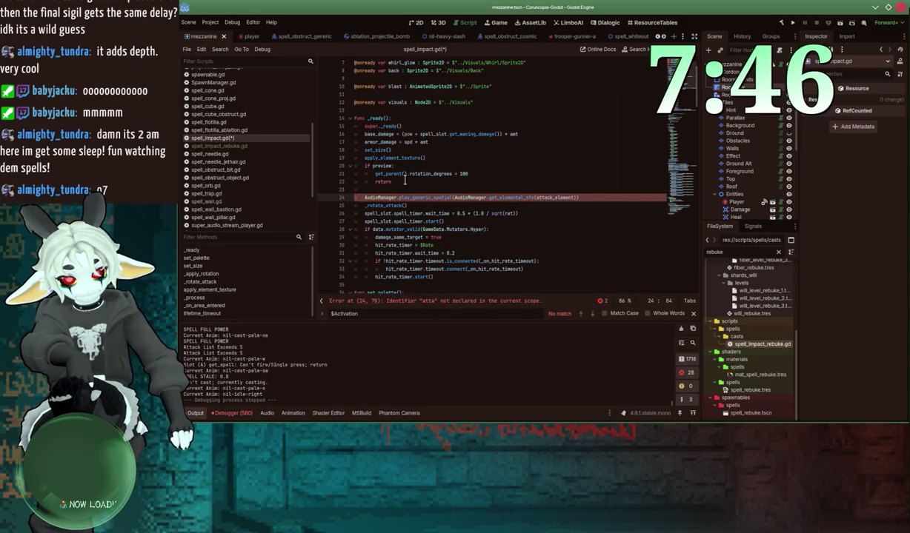
type("Ga")
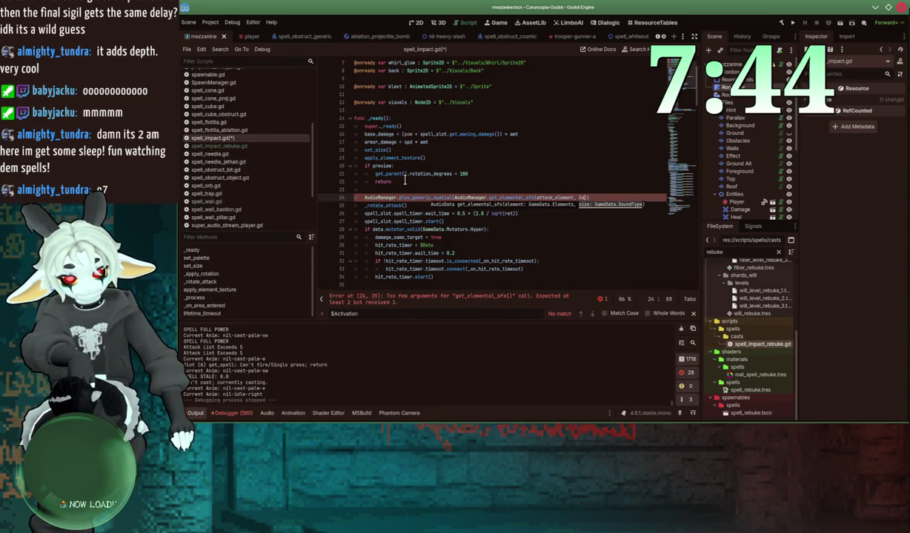
type("meData.Sou")
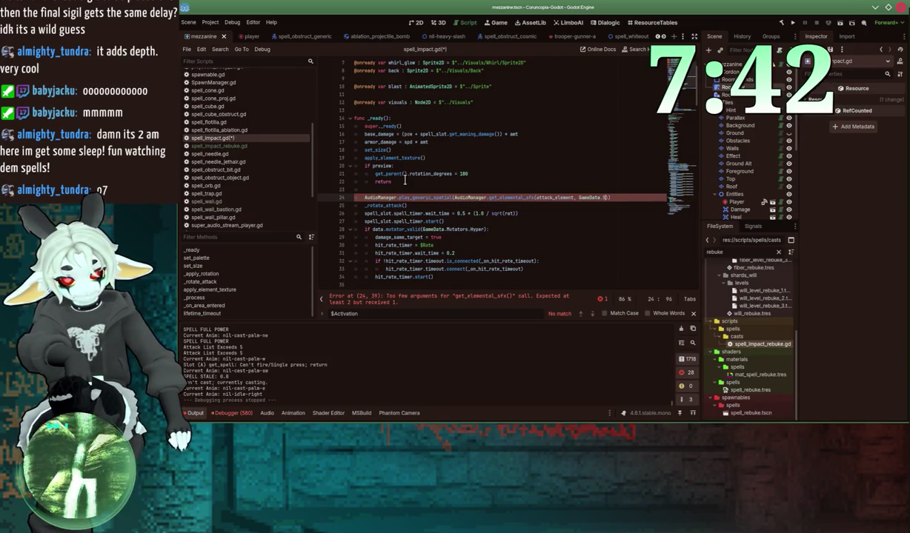
key("Return")
type(".Small")
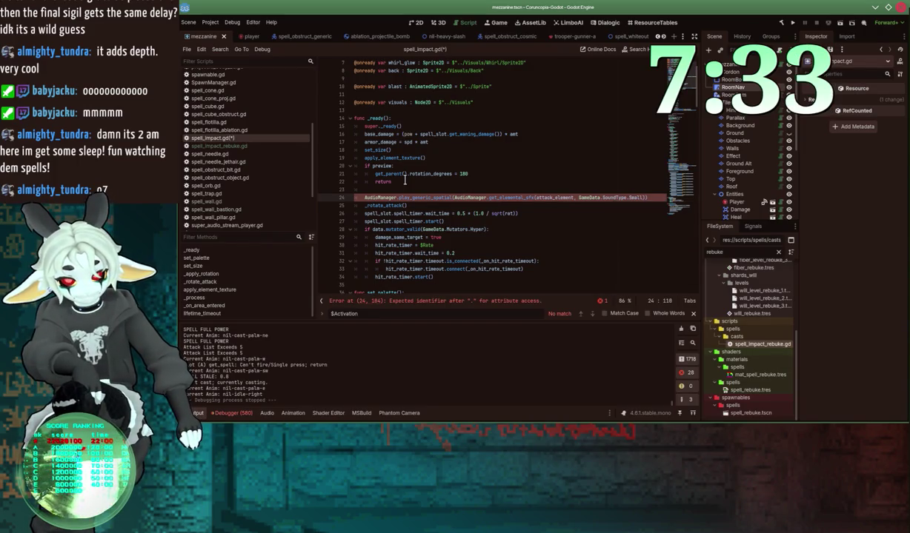
key("BackSpace")
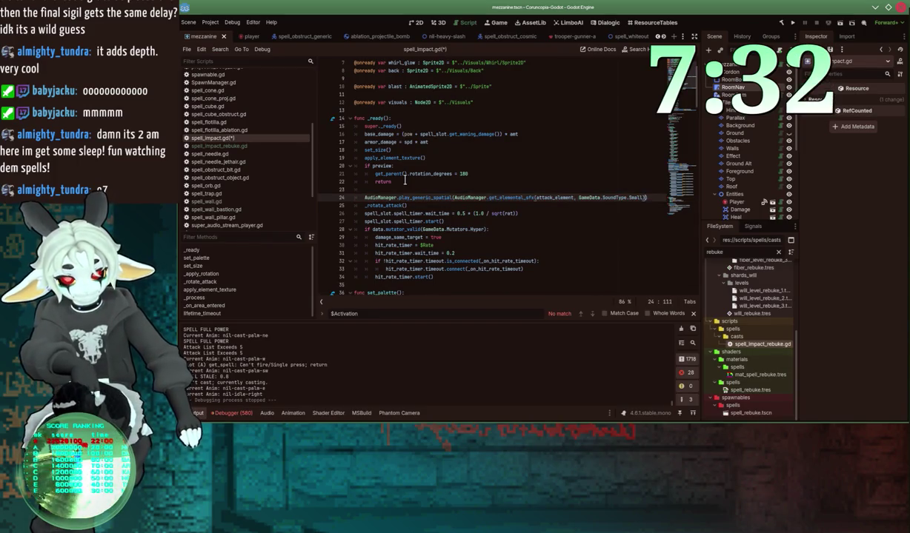
key("Home")
Step: Review the new sound line and _on_area_entered, then add a blank line after the preview return
scroll(412, 181, "down", 15)
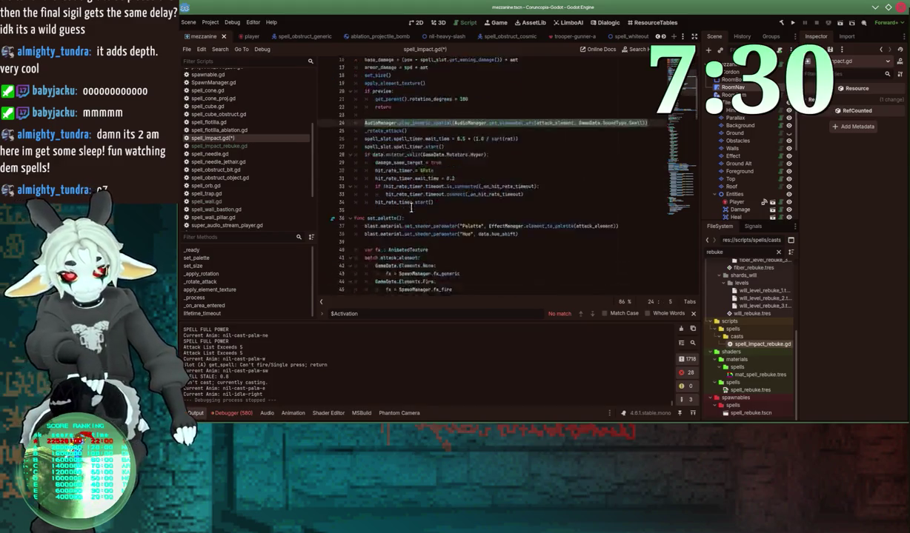
scroll(412, 206, "up", 10)
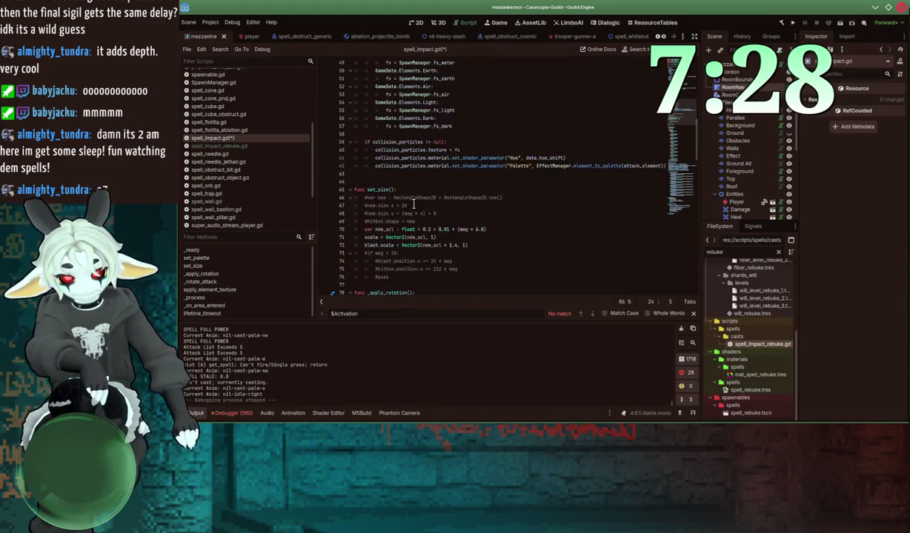
scroll(443, 209, "up", 2)
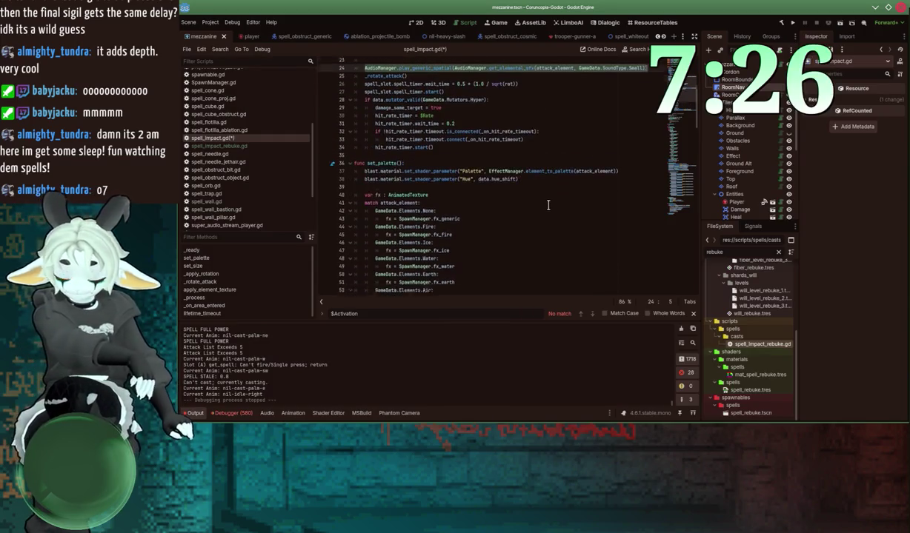
scroll(548, 205, "up", 4)
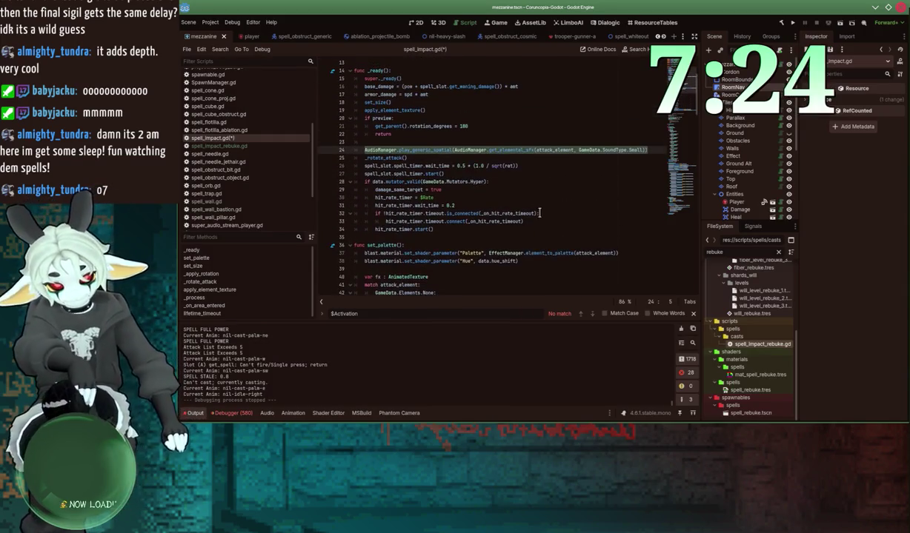
left_click(391, 158)
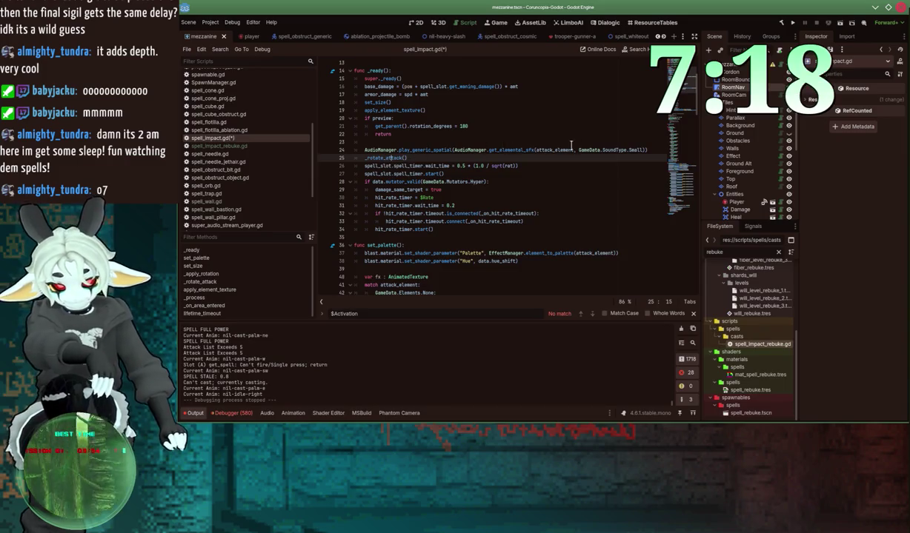
left_click_drag(647, 150, 364, 150)
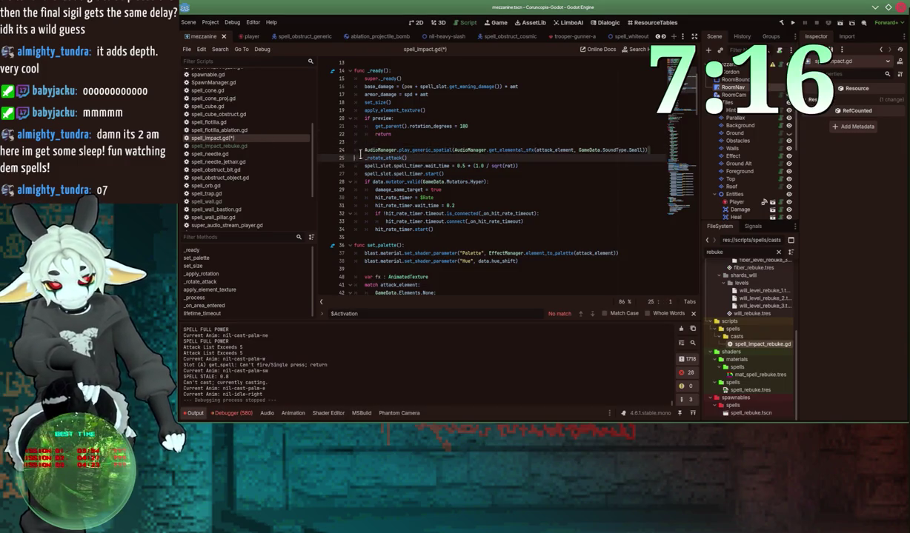
left_click(205, 305)
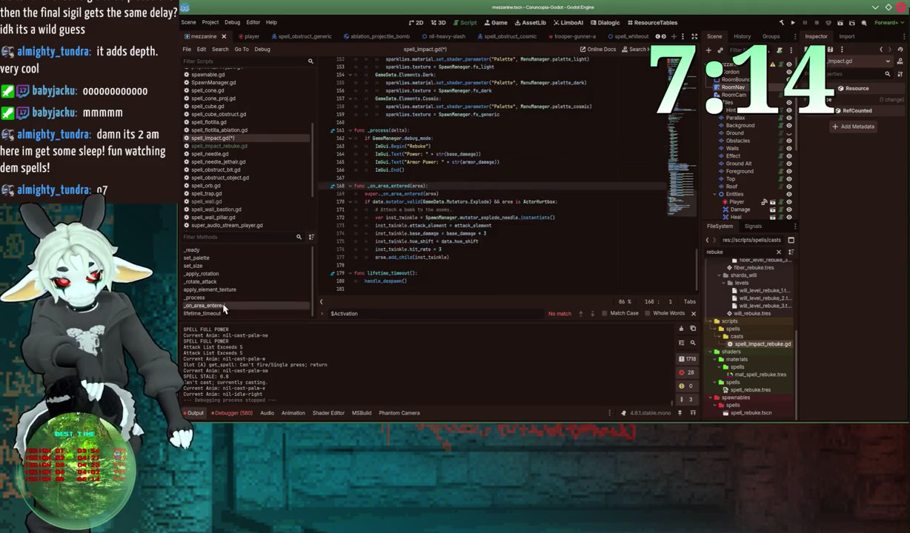
left_click(464, 193)
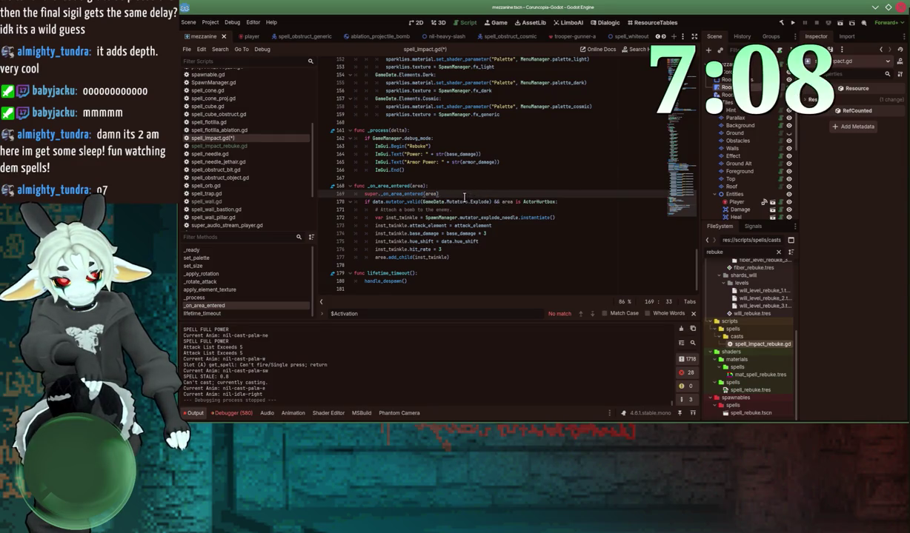
scroll(464, 197, "up", 20)
scroll(460, 197, "up", 12)
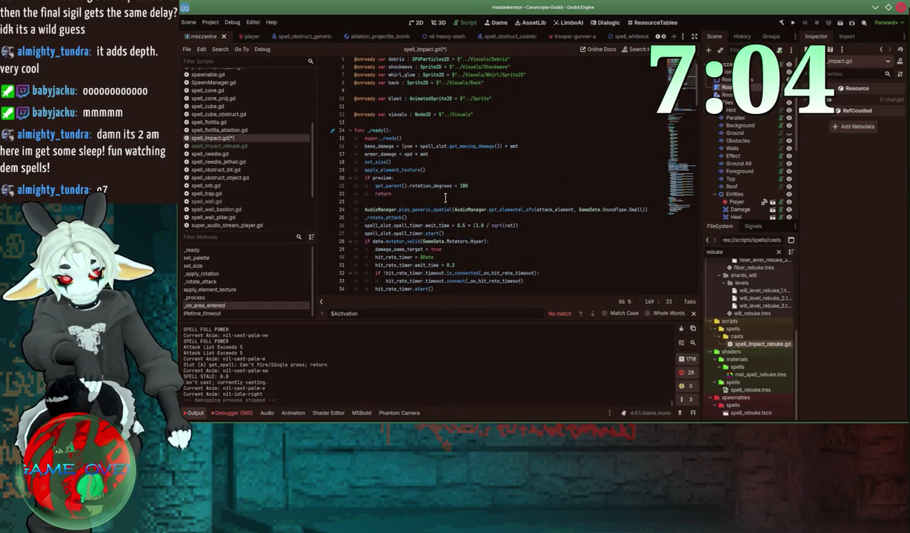
left_click(496, 154)
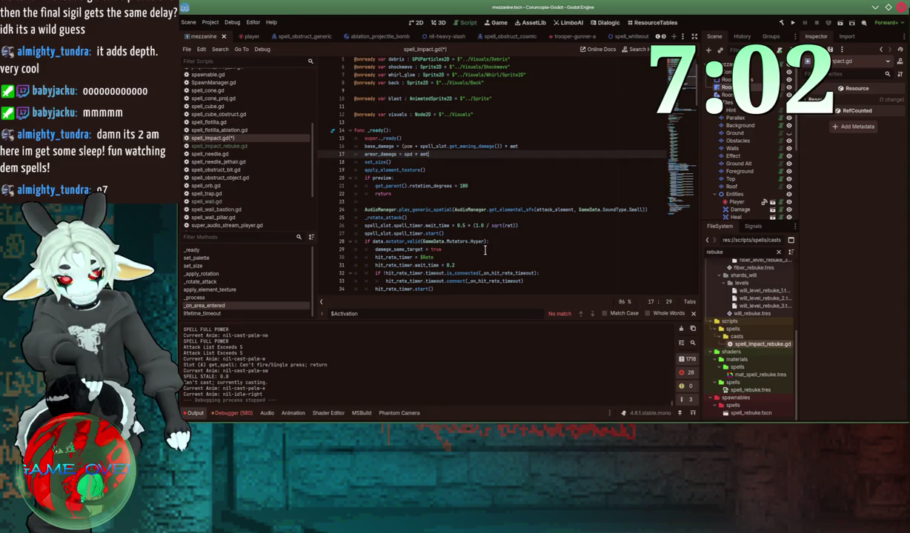
left_click(499, 184)
key("Down")
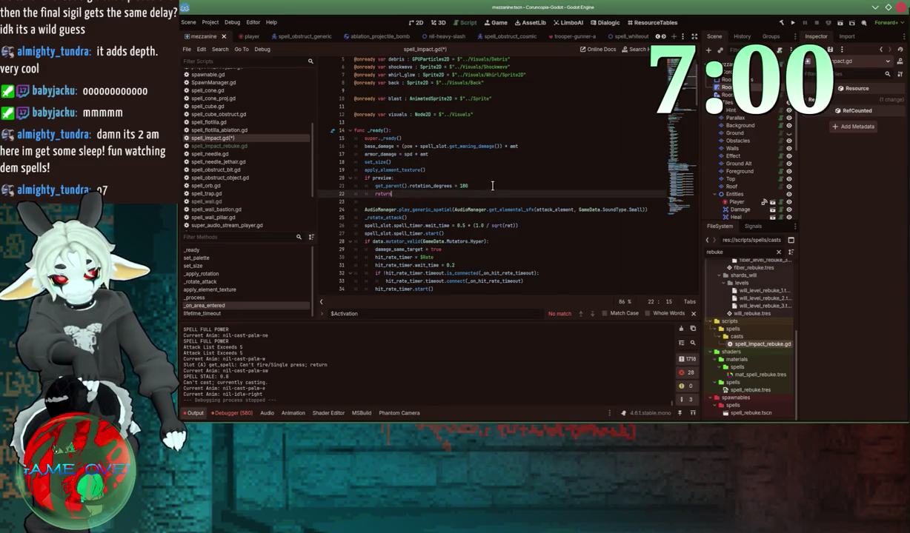
key("Return")
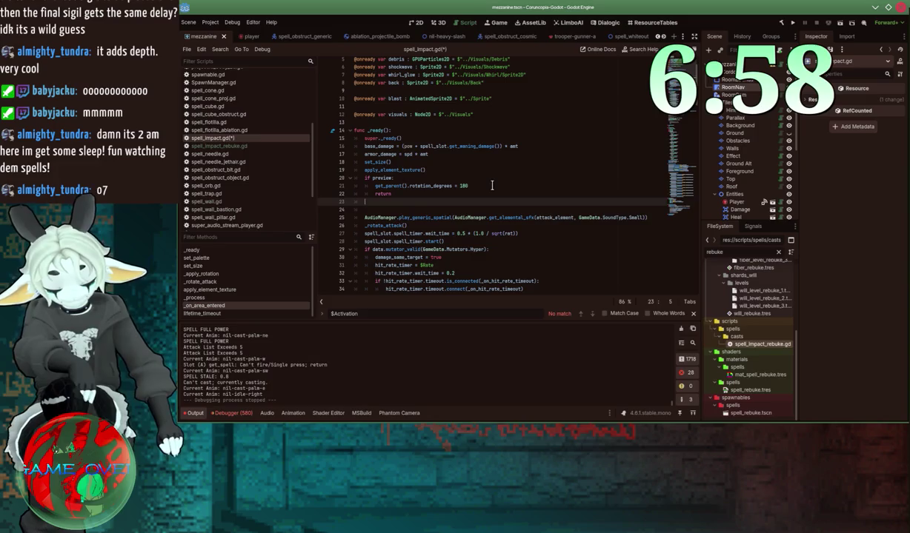
Step: On line 23, set attack_data.sound_damaged to the elemental ImpactMedium sound for attack_element
type("ett")
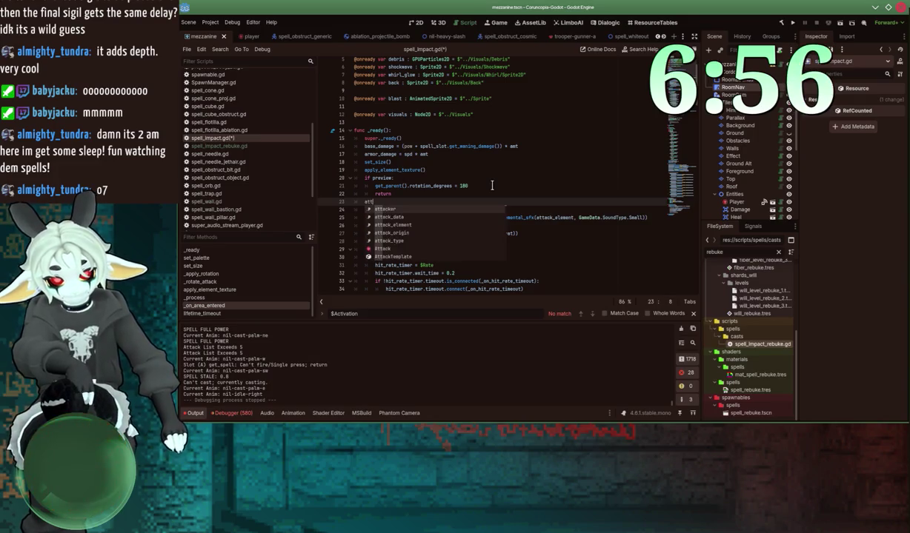
key("BackSpace")
type("k_offset_left")
key("BackSpace")
key("BackSpace")
key("BackSpace")
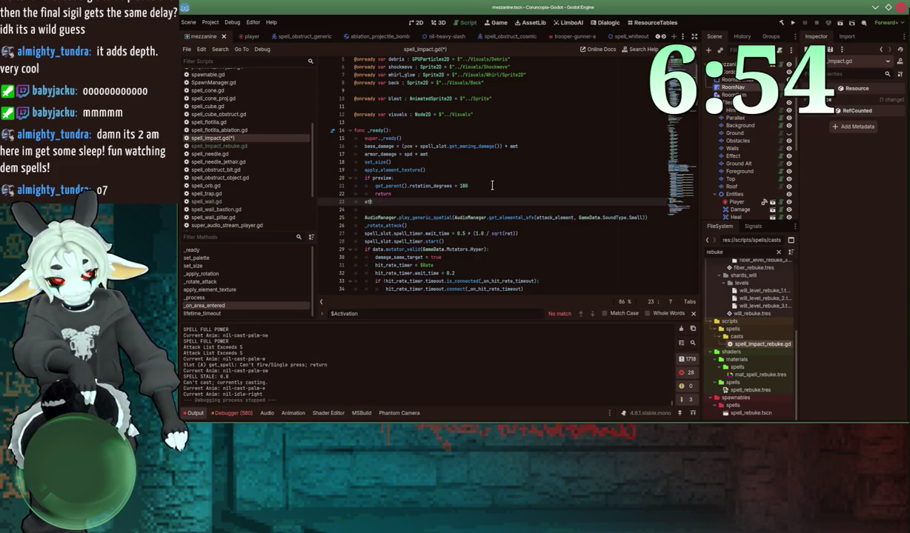
type("ack_data.")
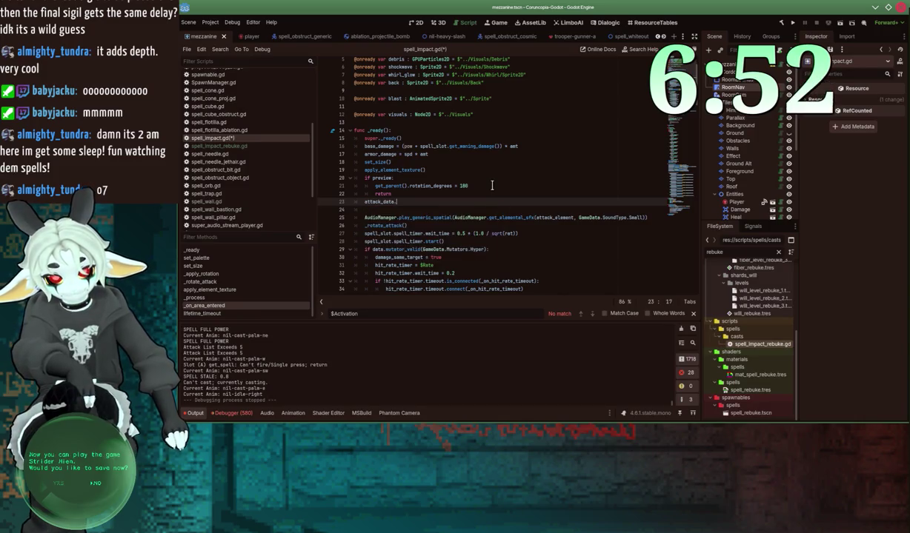
type("sound_damaged")
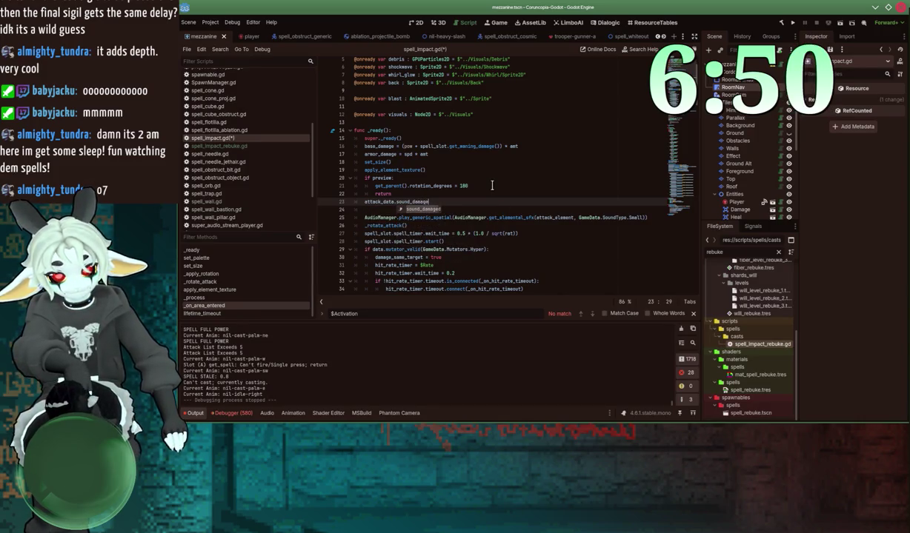
type(" = ")
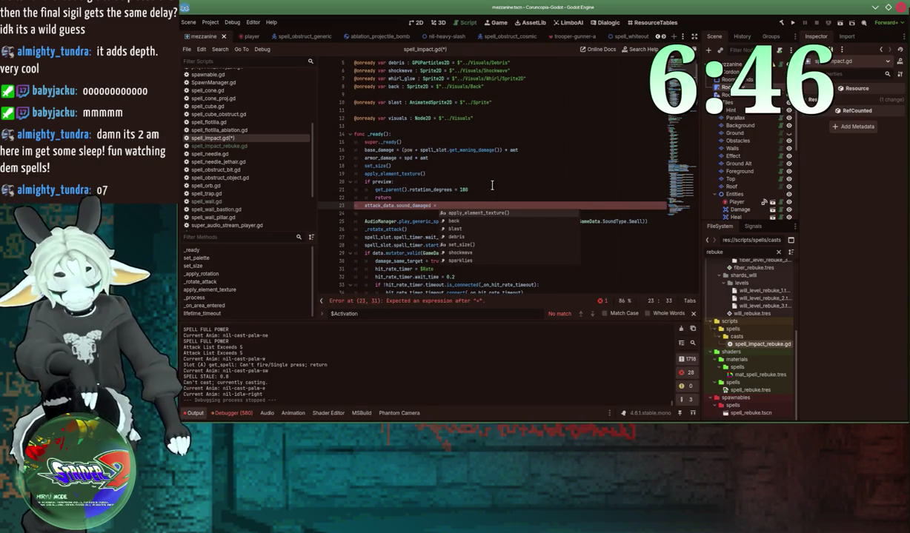
type("AudioManager")
type(".get_elemental_sfx(atta")
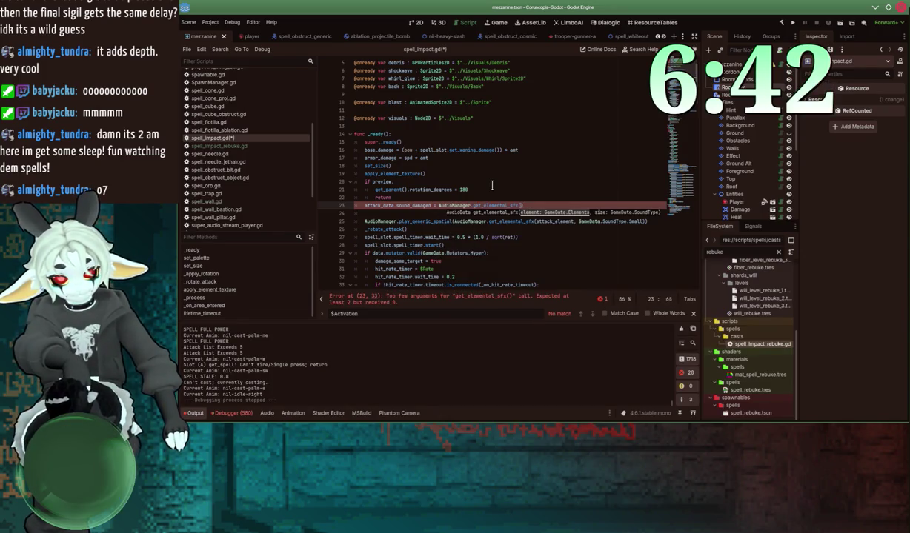
type("ck_element, GameData.S")
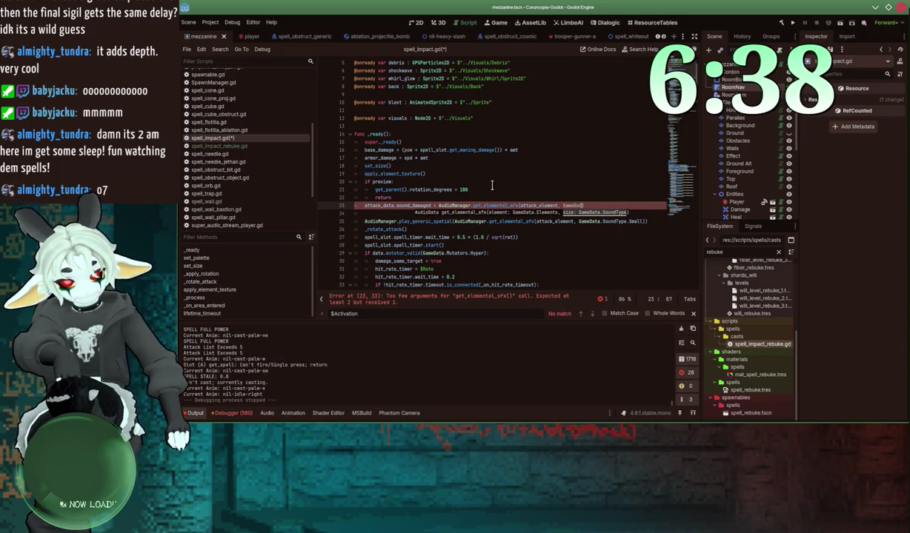
type("oundType.M")
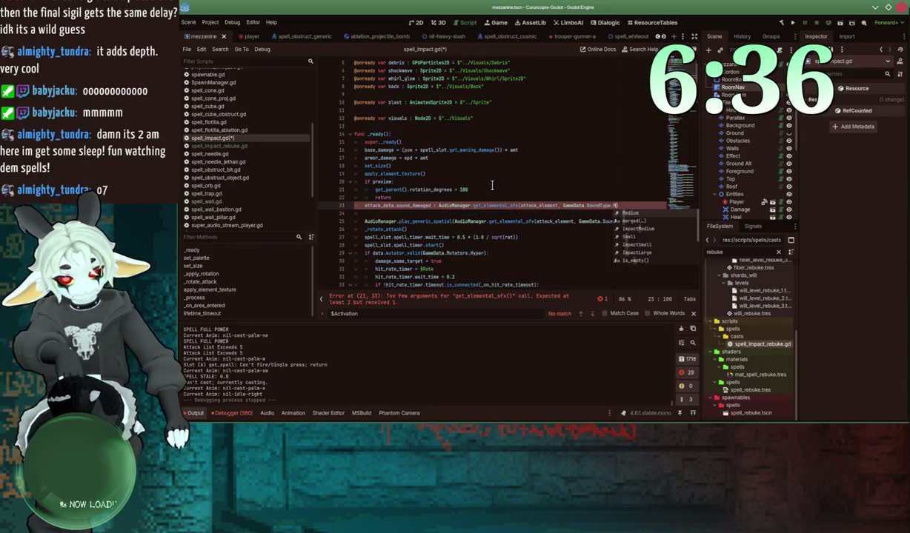
key("Down")
key("Down")
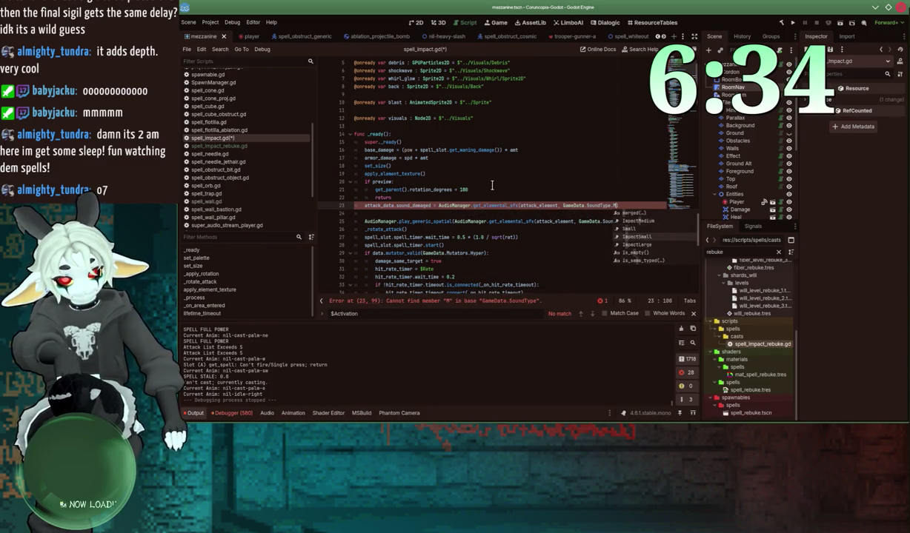
key("Return")
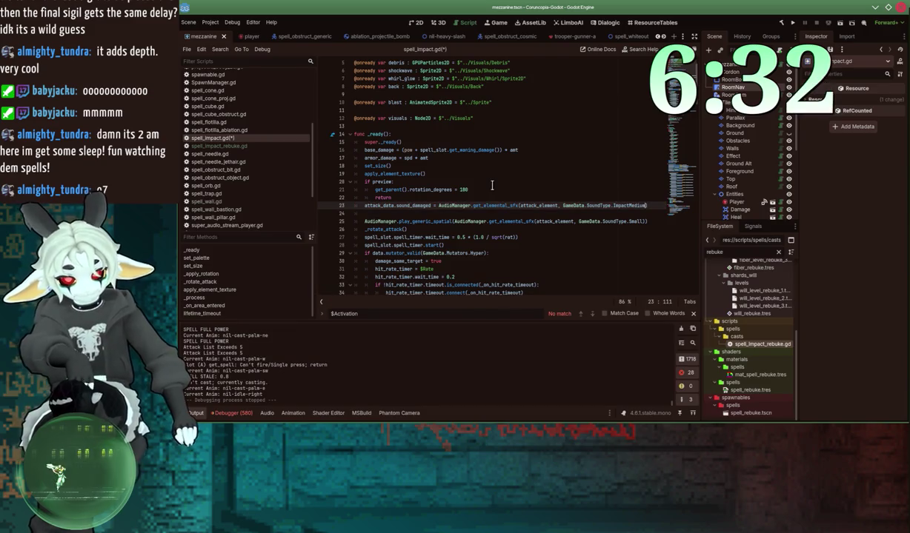
Step: Save spell_impact.gd and run the project to test the damage sound
key("ctrl+s")
left_click(395, 213)
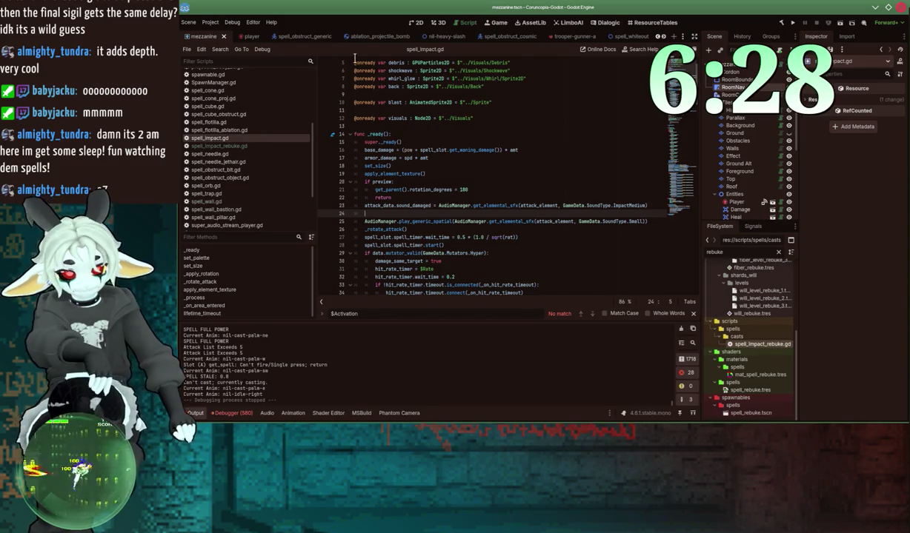
left_click(841, 25)
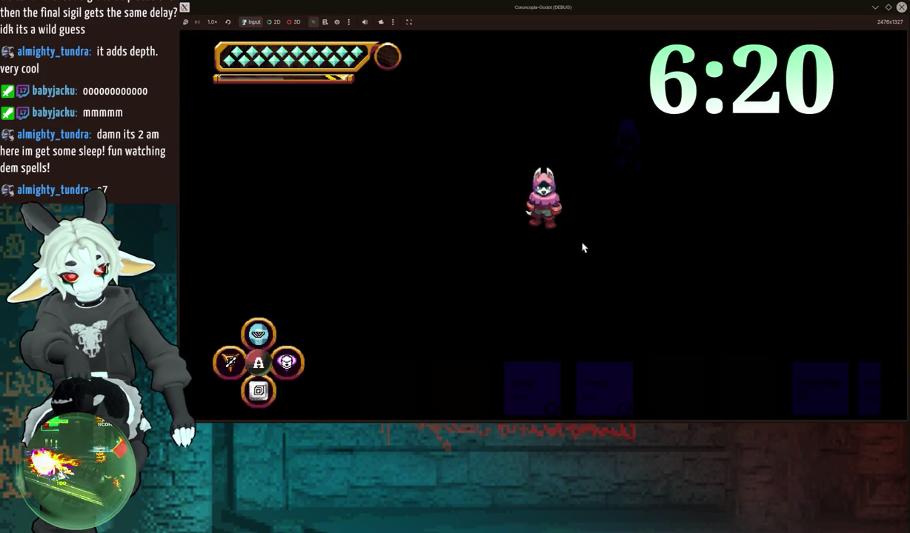
Step: Equip Rebuke on the spell wheel, cast it, and restore the game to a small window
key("Down")
key("Down")
key("Down")
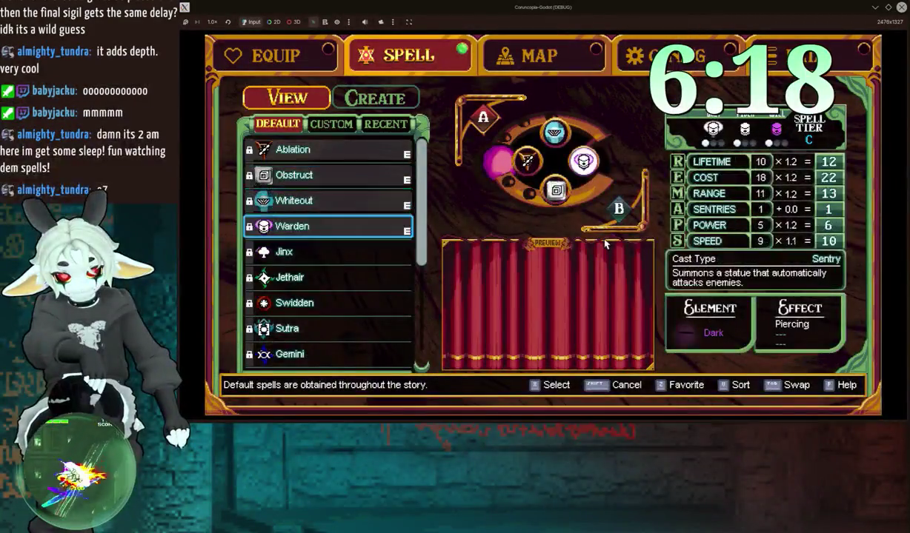
key("Down")
key("Down")
key("Down")
key("Up")
key("Up")
key("x")
key("x")
key("shift")
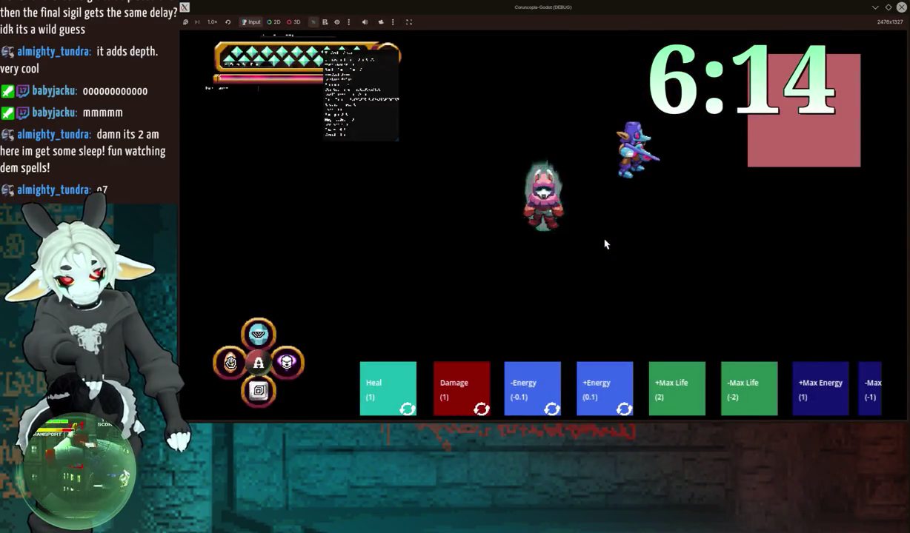
key("x")
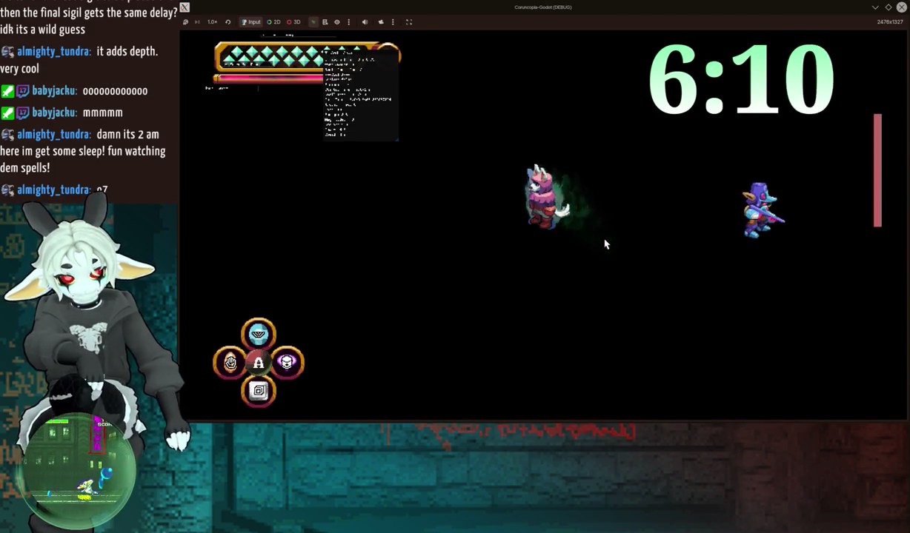
double_click(544, 8)
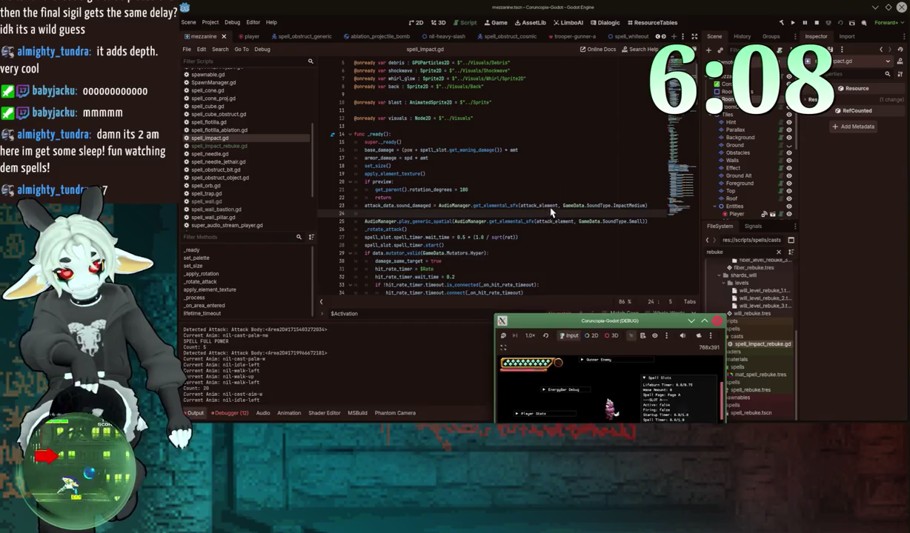
Step: Add global_position to the play_generic_spatial spawn sound call on line 25, then maximize the game
left_click(455, 221)
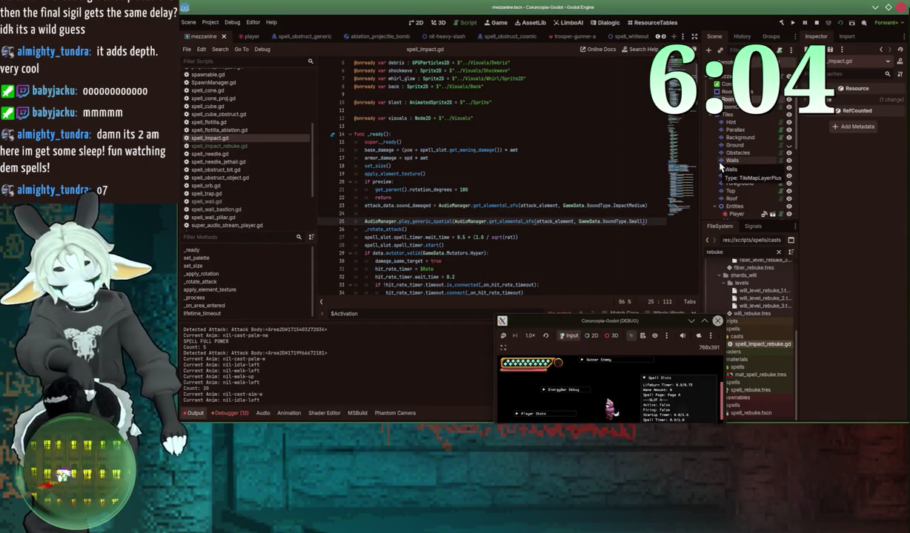
type(", global_position")
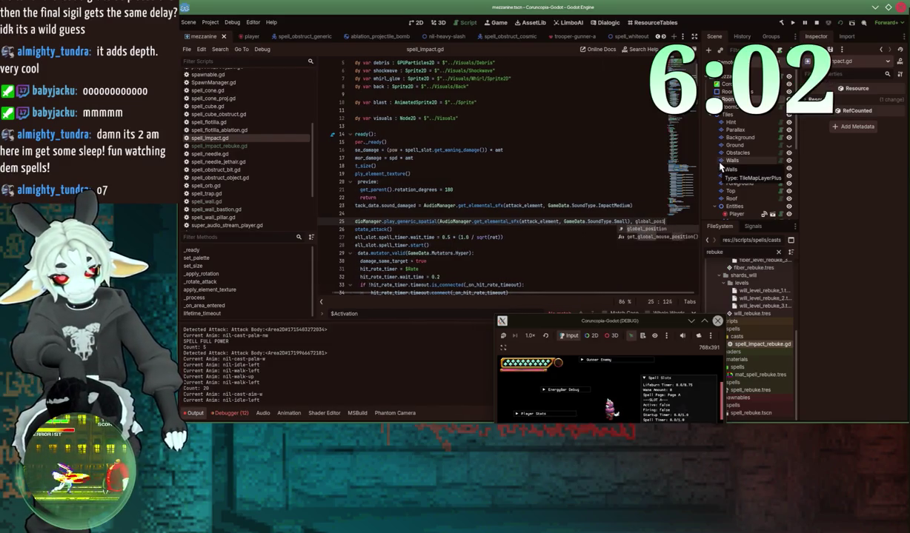
left_click(638, 205)
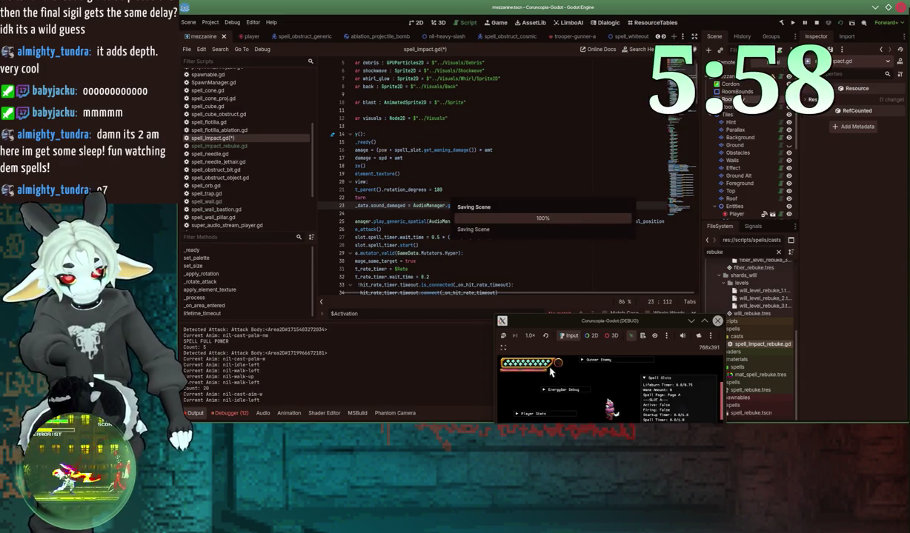
double_click(563, 320)
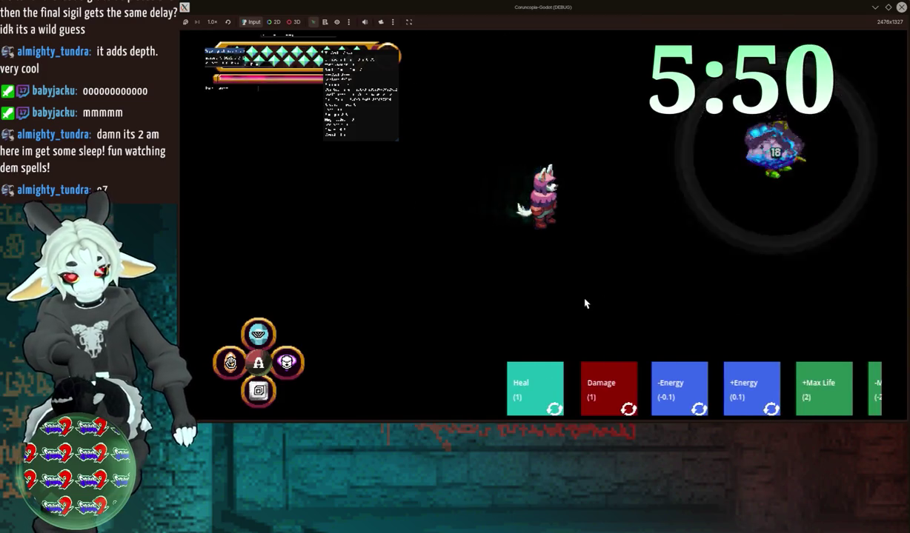
Step: Create a Copy + Edit of Rebuke with the Rebuke will shard, cast it, then shrink the game
key("Escape")
key("Down")
key("x")
key("Down")
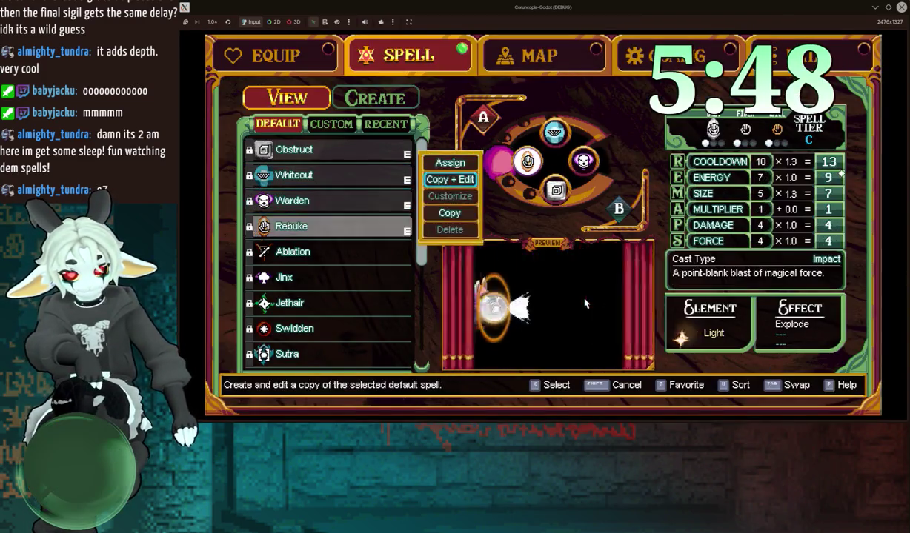
key("x")
key("Right")
key("Right")
key("Down")
key("x")
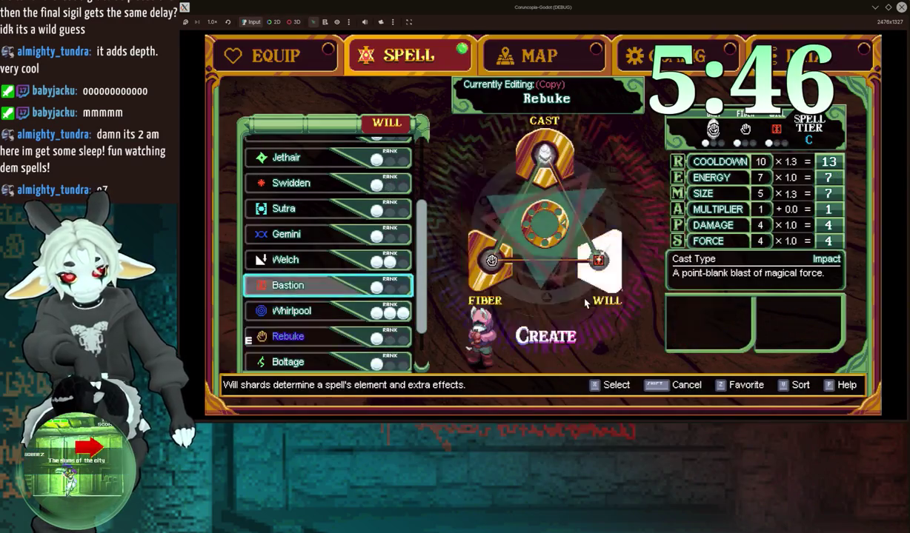
key("x")
key("x")
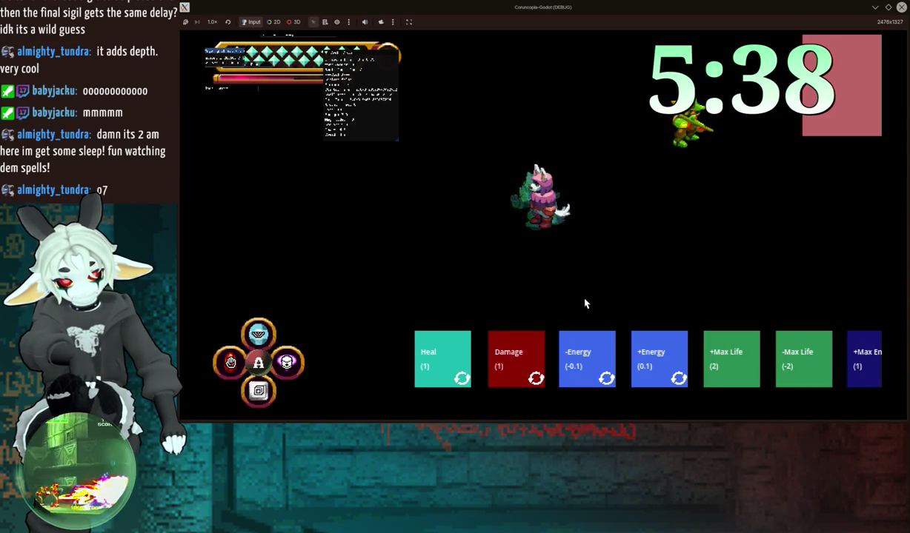
left_click_drag(530, 12, 432, 276)
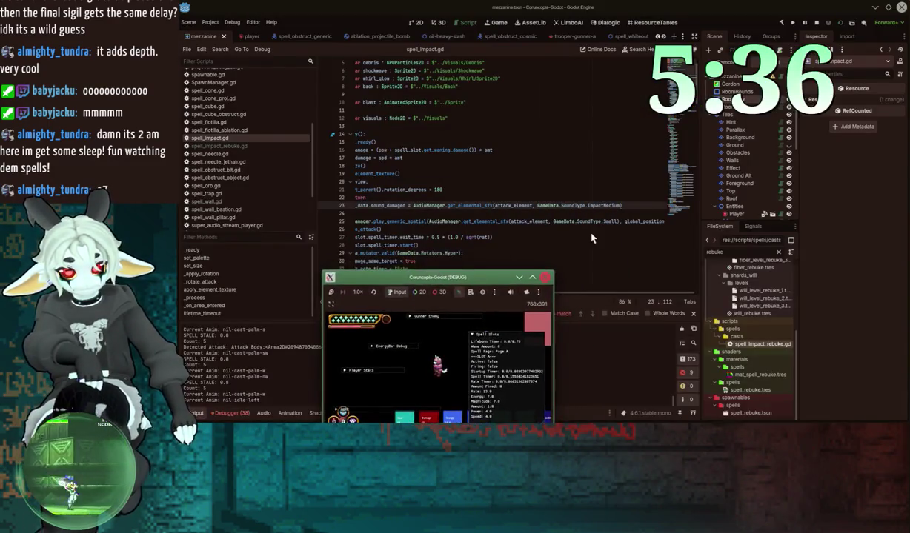
Step: Switch line 25's spawn sound type from Small to Medium, then maximize the game for testing
left_click(602, 205)
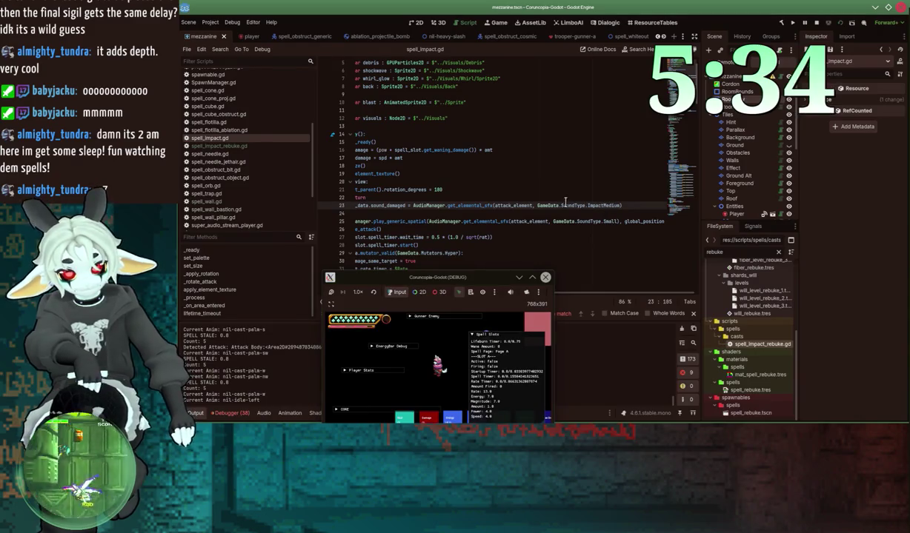
left_click(604, 221)
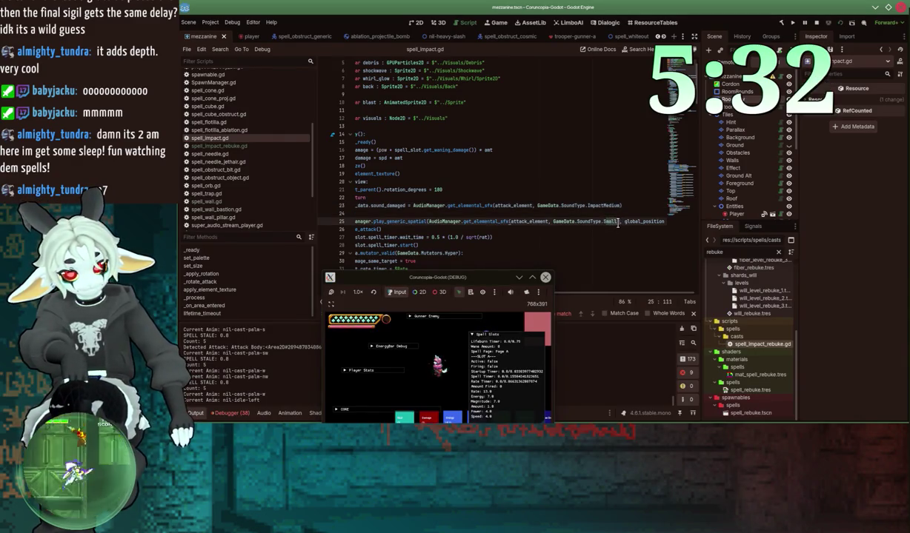
type("Medium")
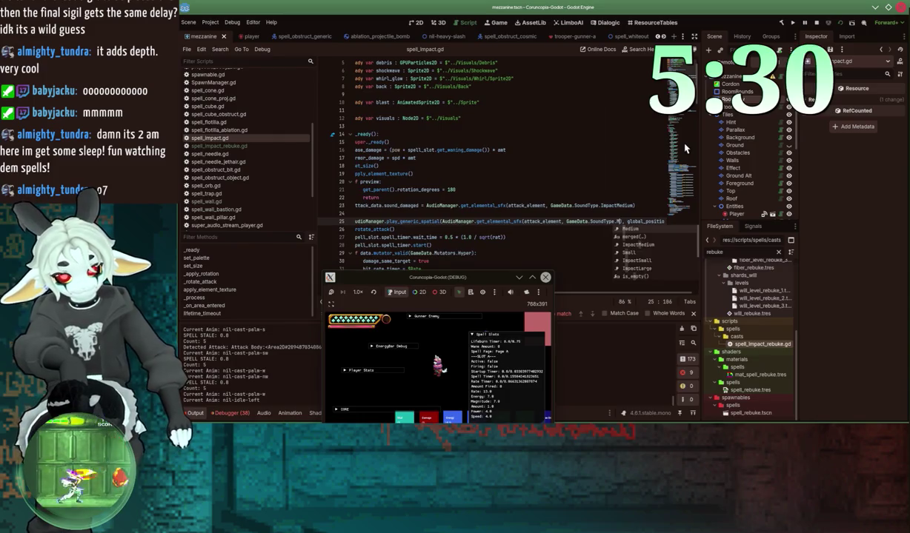
type(")")
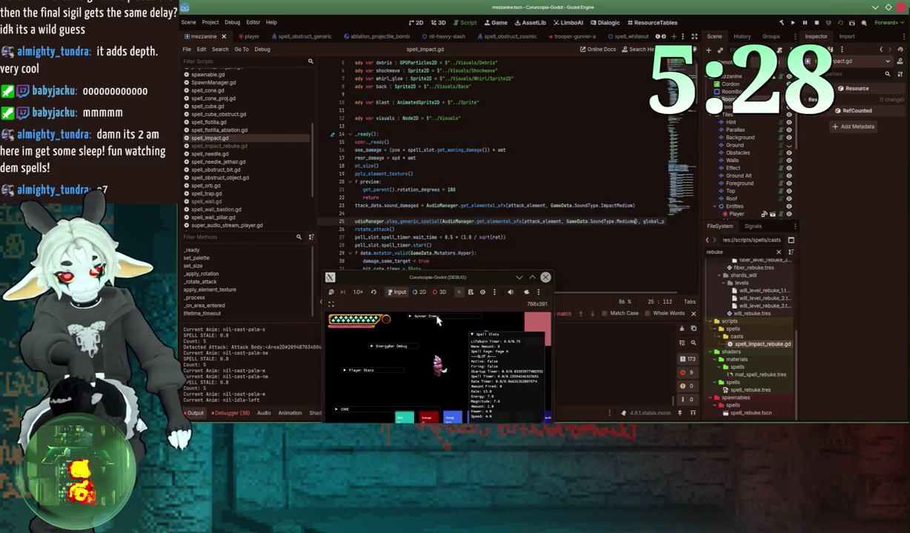
left_click(456, 349)
key("super+Up")
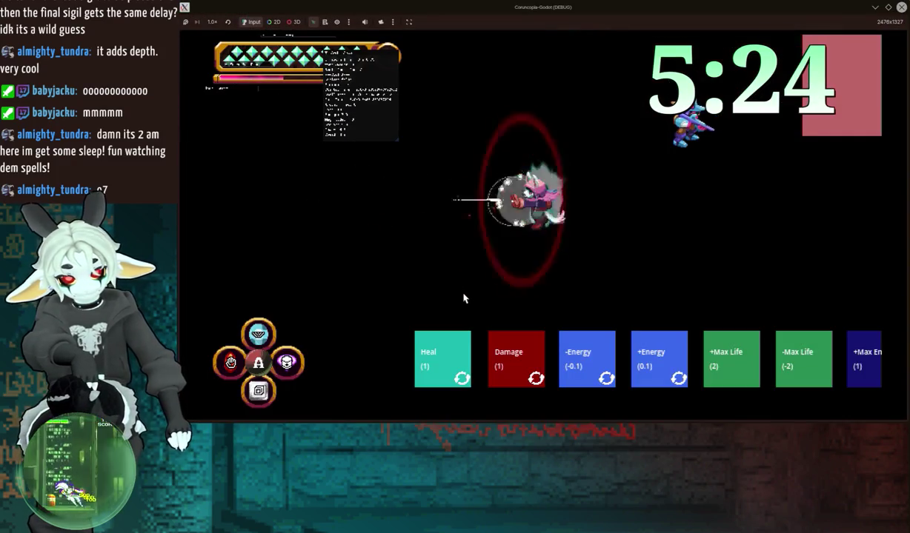
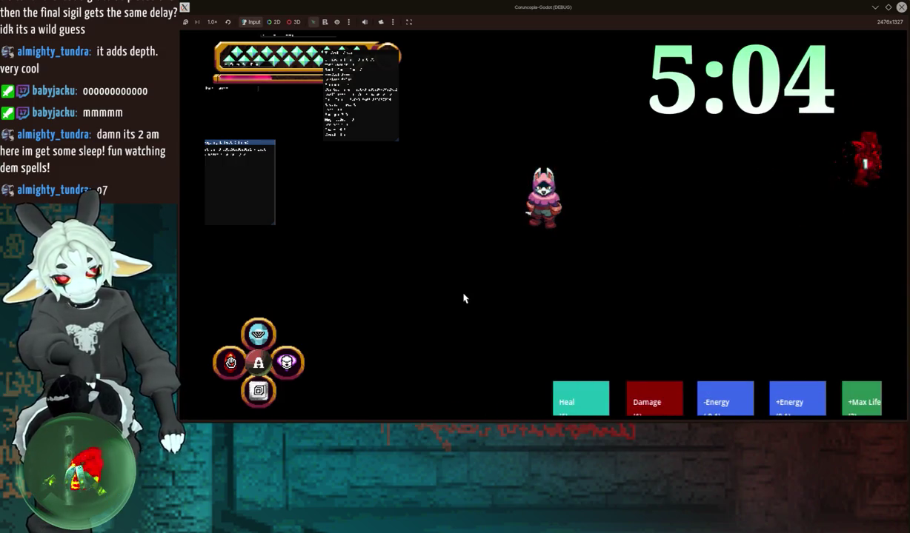
Step: Close the running game window to stop the test and return to line 24 of spell_impact.gd
mouse_move(457, 16)
left_mouse_down()
mouse_move(586, 215)
mouse_move(670, 226)
left_mouse_up()
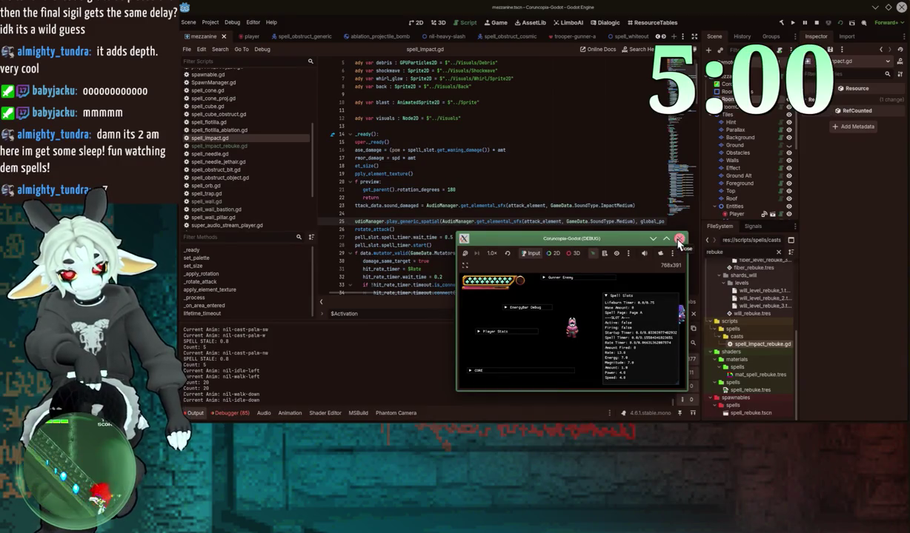
left_click(680, 243)
left_click(394, 213)
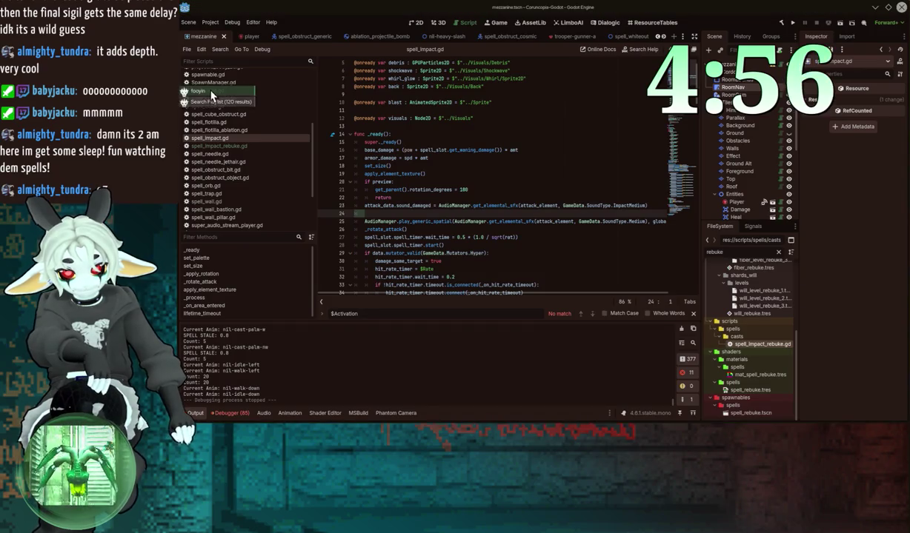
key("alt+Tab")
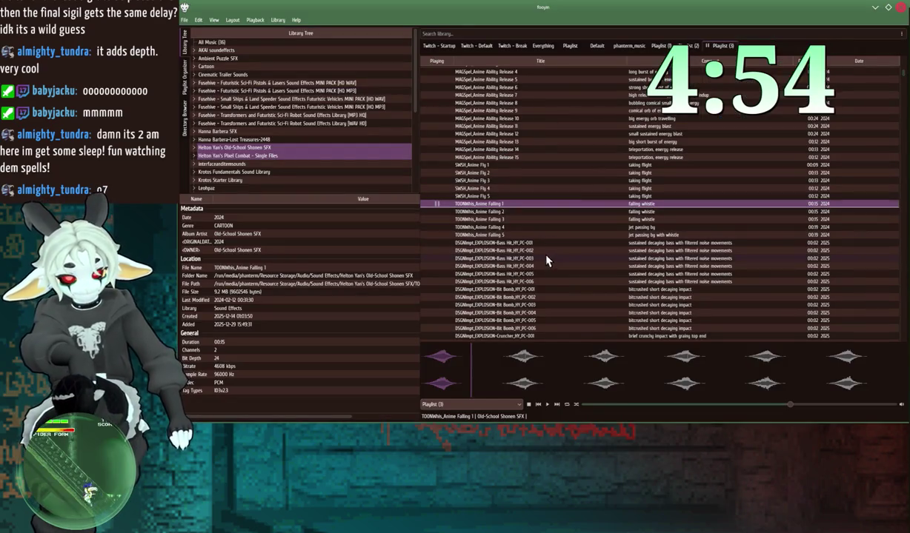
Step: Audition EXPLOSION Bass Hit 001, Anime Ability Release 10, Ability Charge 10 and Melee Gore 4
double_click(523, 246)
double_click(572, 117)
scroll(572, 124, "up", 5)
scroll(572, 124, "up", 7)
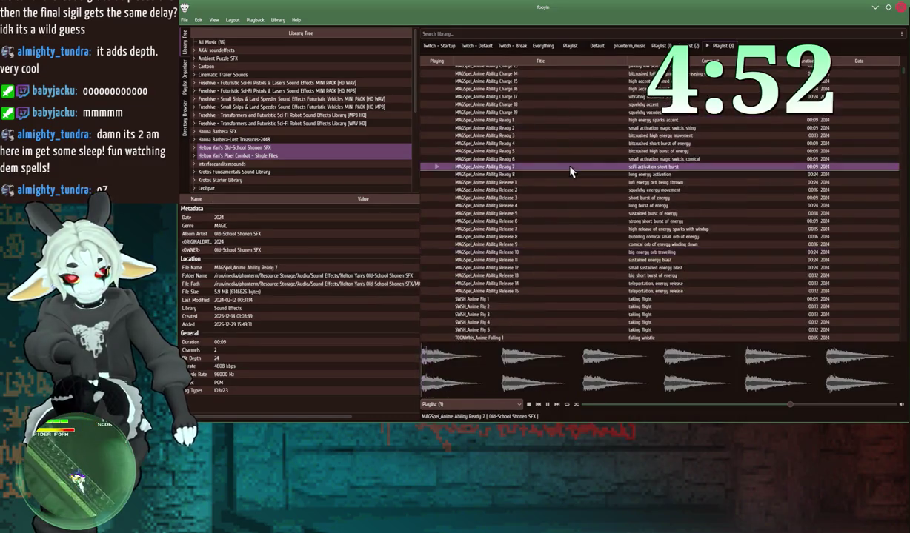
double_click(564, 177)
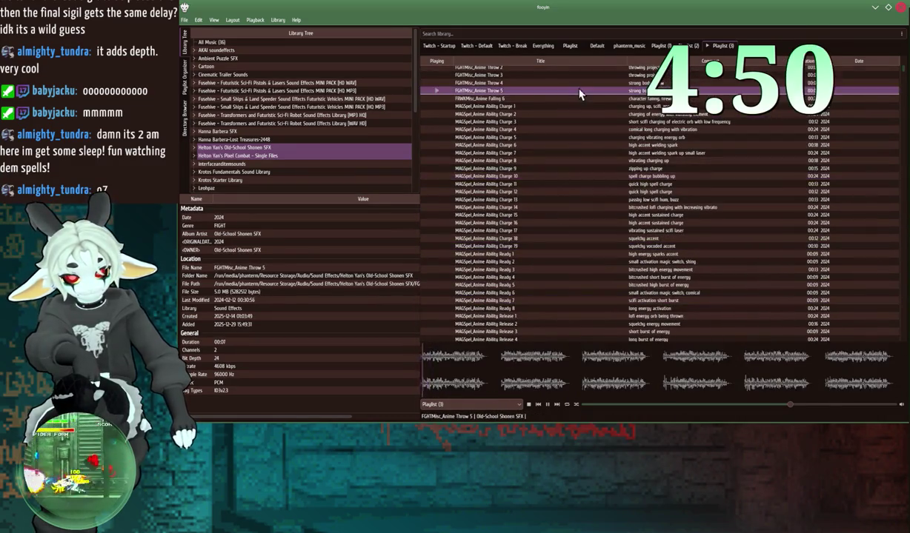
scroll(571, 125, "up", 6)
double_click(555, 145)
scroll(548, 149, "up", 3)
double_click(539, 150)
Step: Preview more melee and swing sounds, including Anime Melee 2, Anime Swing 5 and Anime Swing 1
double_click(520, 100)
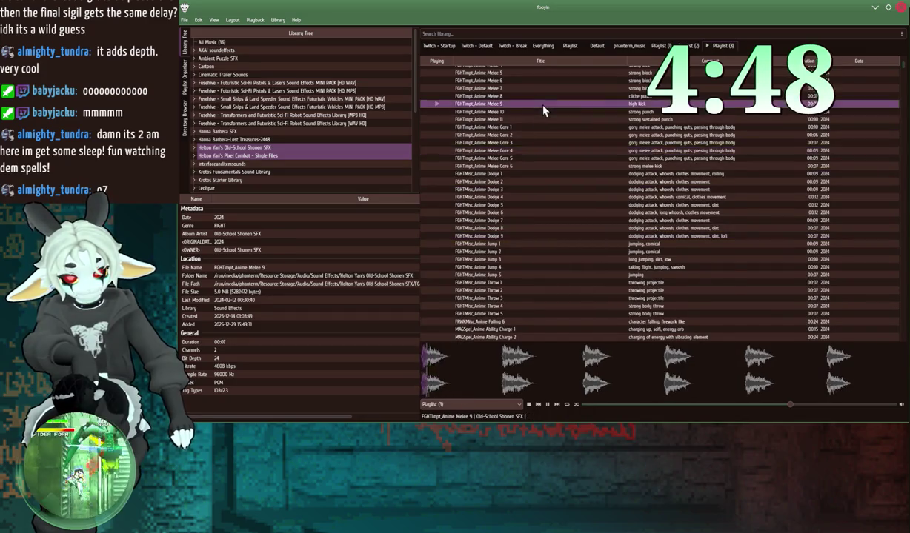
scroll(519, 104, "up", 6)
double_click(515, 207)
double_click(518, 183)
double_click(522, 168)
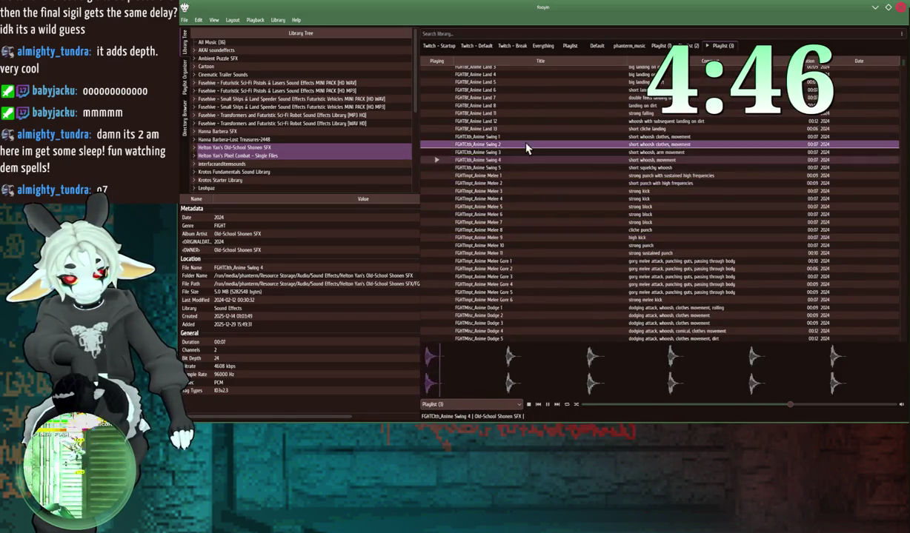
left_click(534, 130)
double_click(535, 138)
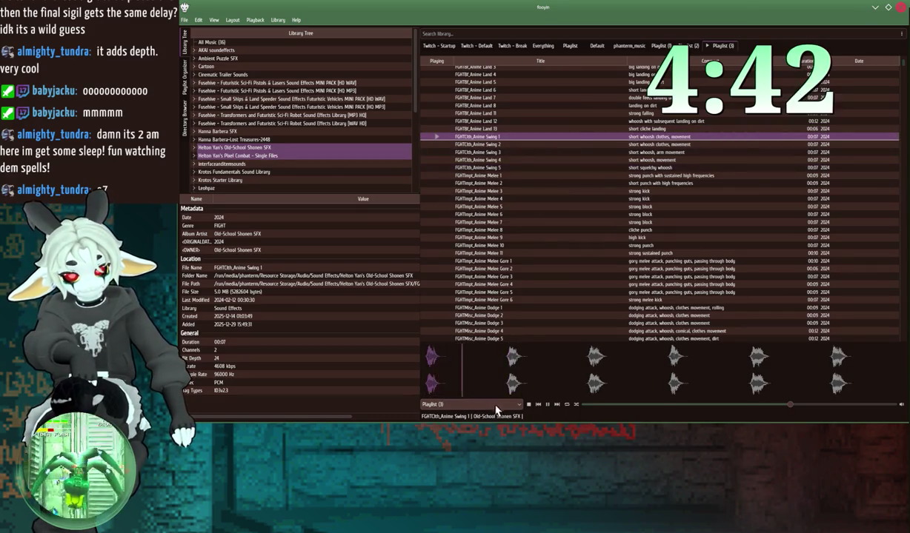
Step: Stop playback and start a search in the Everything playlist
left_click(529, 404)
left_click(543, 46)
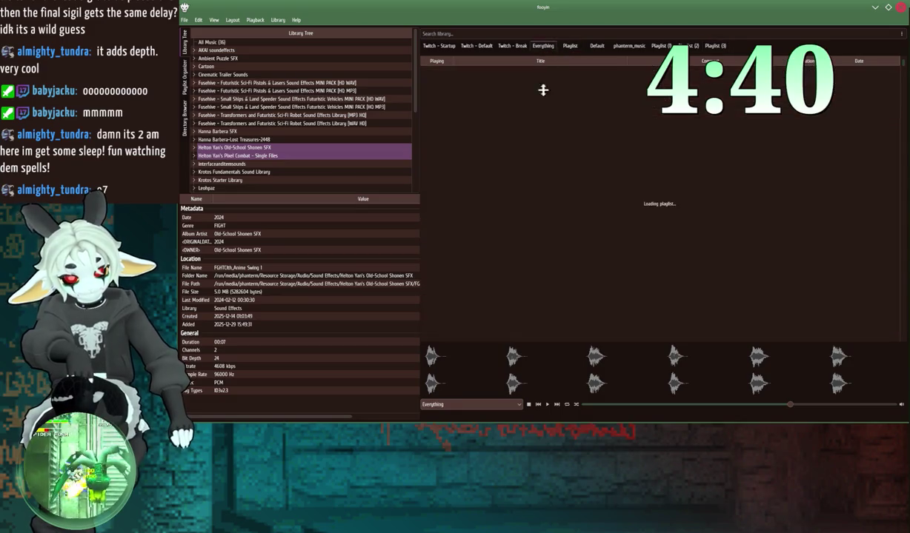
key("ctrl+f")
Step: Search for 'woosh' and audition whip and swoosh results like 82_Whip_woosh_2 and Torch Zip Swoosh 03
type("woosh")
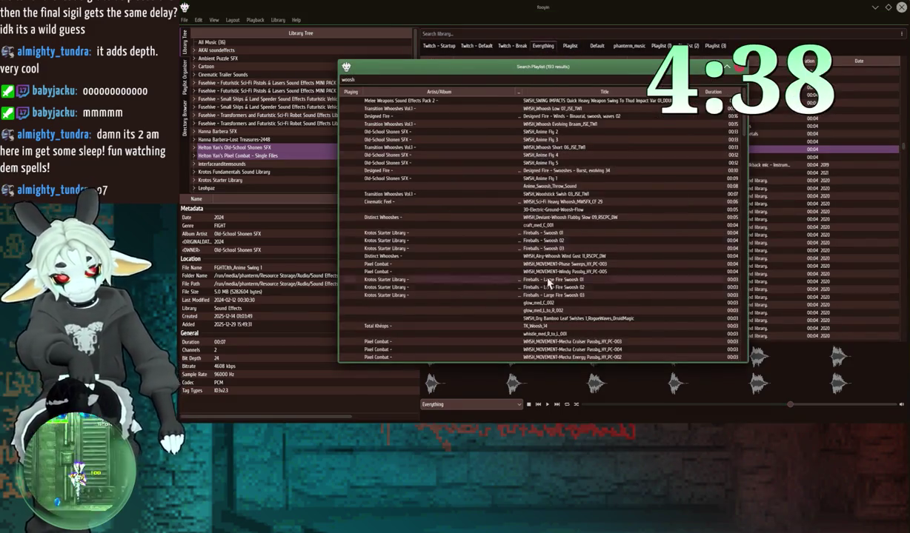
scroll(564, 264, "down", 15)
left_click(593, 273)
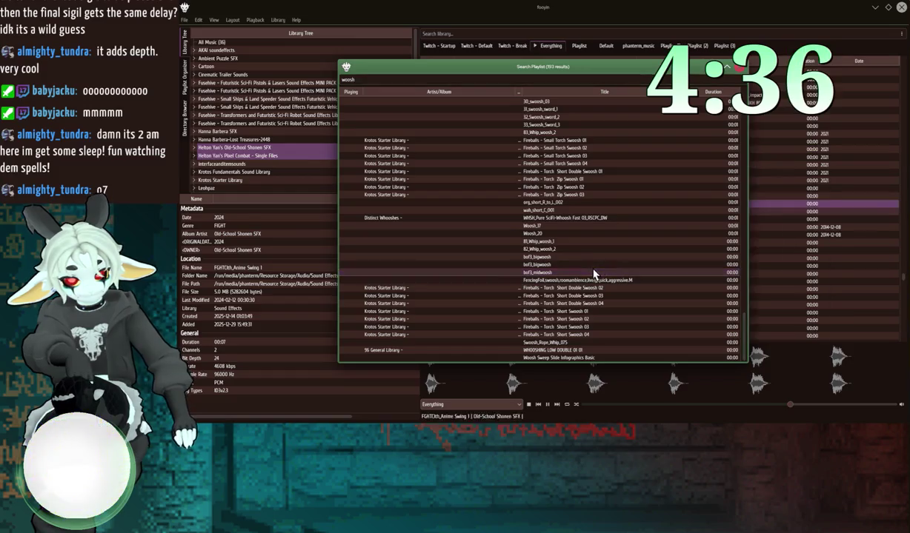
double_click(574, 249)
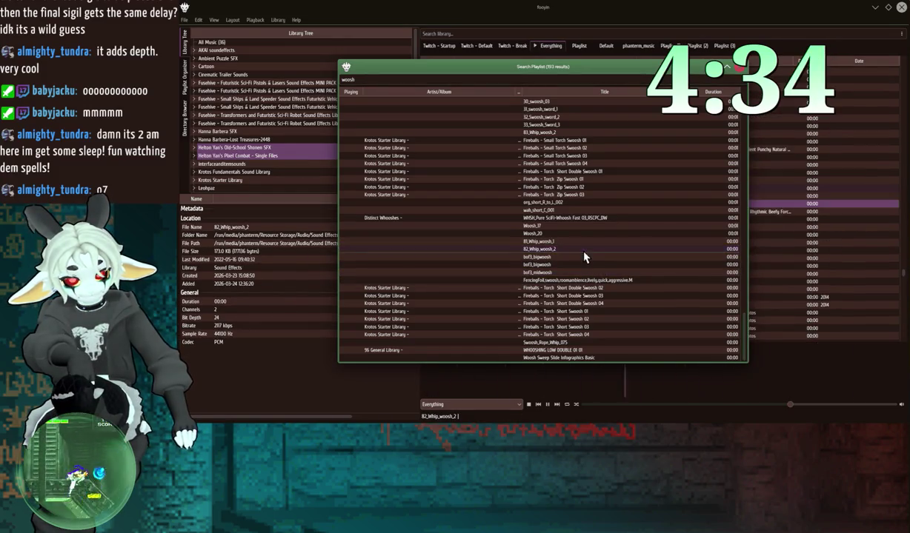
double_click(563, 295)
left_click(559, 343)
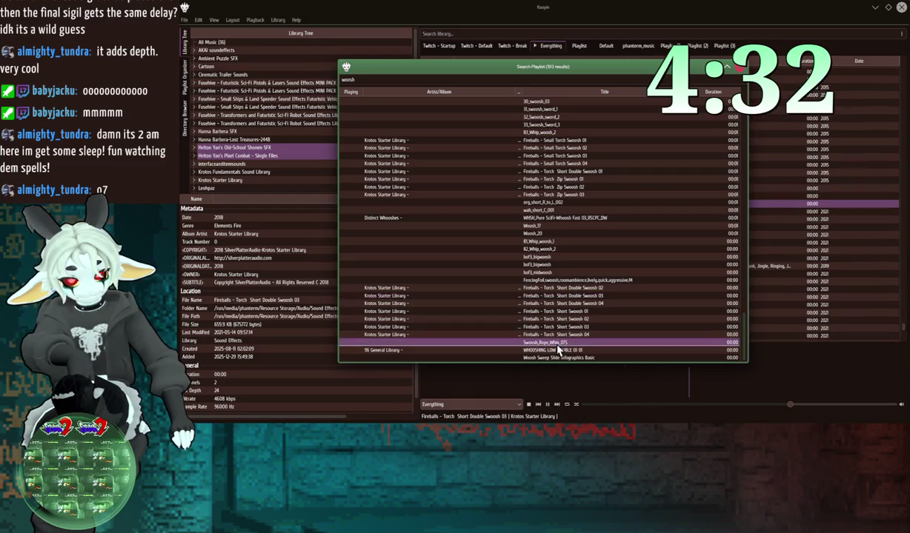
double_click(559, 350)
left_click(560, 220)
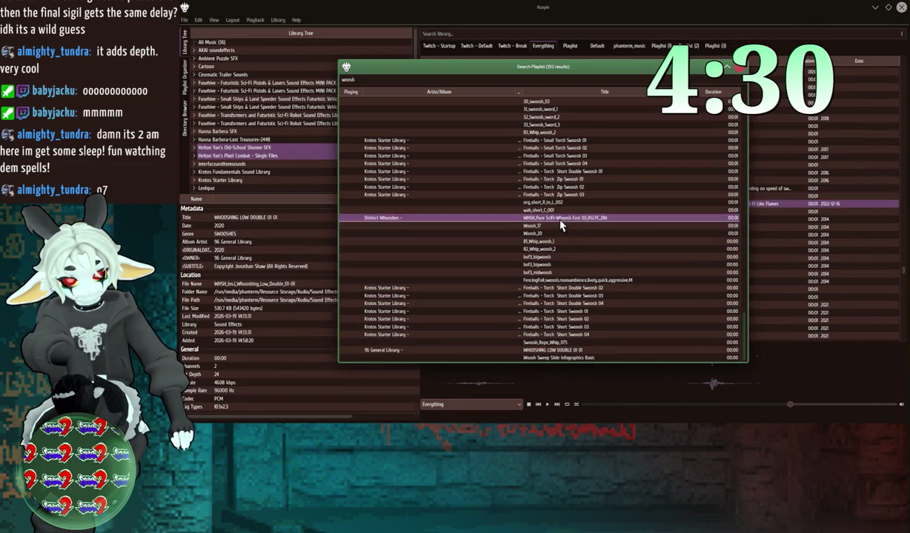
double_click(557, 203)
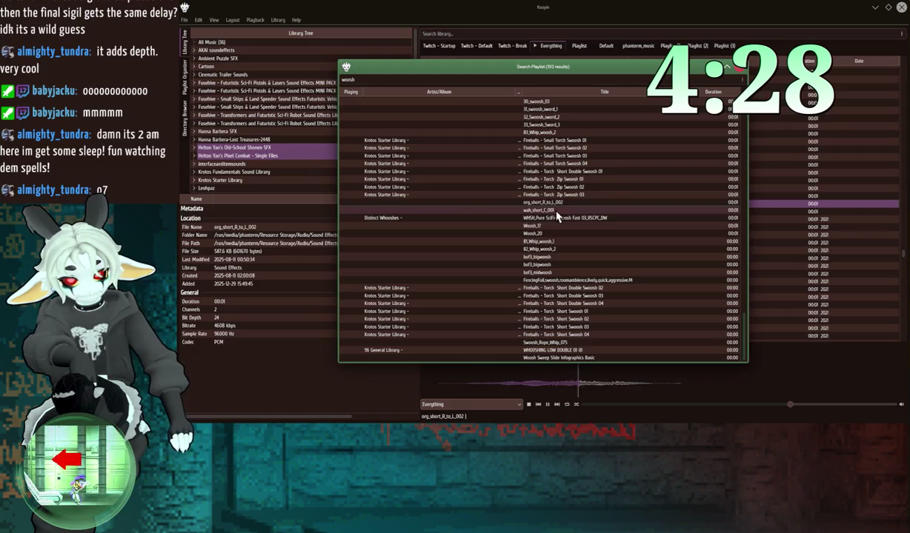
double_click(559, 195)
double_click(566, 132)
Step: Audition 32_Swoosh_sword_2, Woosh Debris, Windy Swipy PC-006, Windy Passby PC-004 and Wind Sweep Swish PC-005
scroll(569, 139, "up", 2)
scroll(569, 139, "up", 2)
double_click(545, 206)
left_click(543, 190)
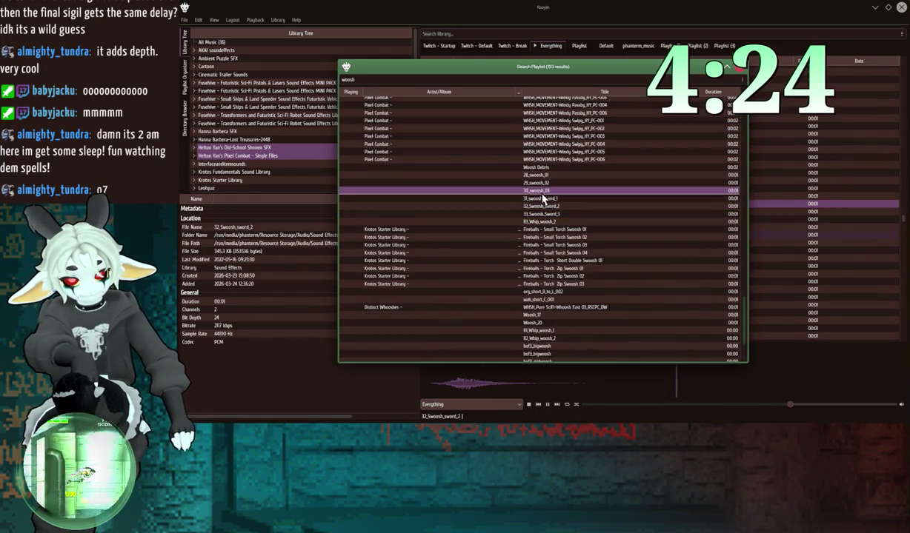
double_click(543, 166)
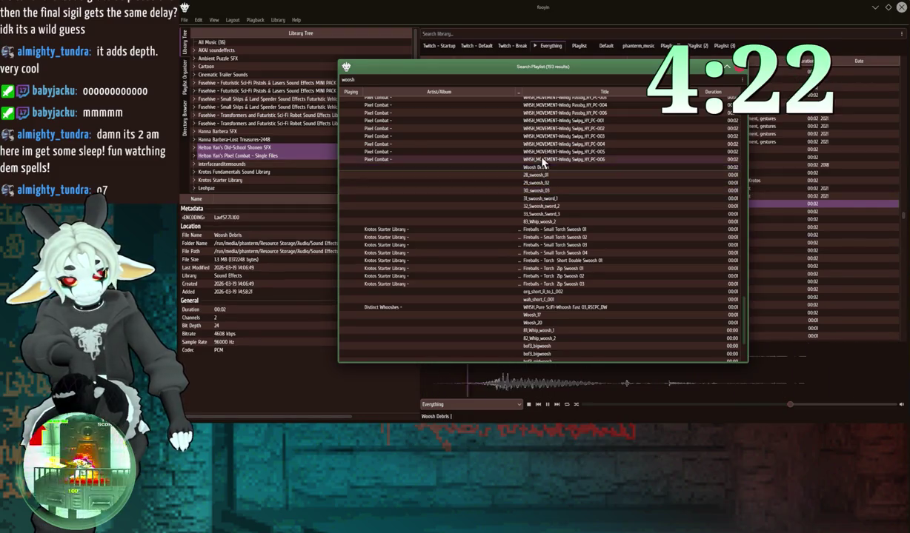
double_click(545, 158)
scroll(547, 153, "up", 2)
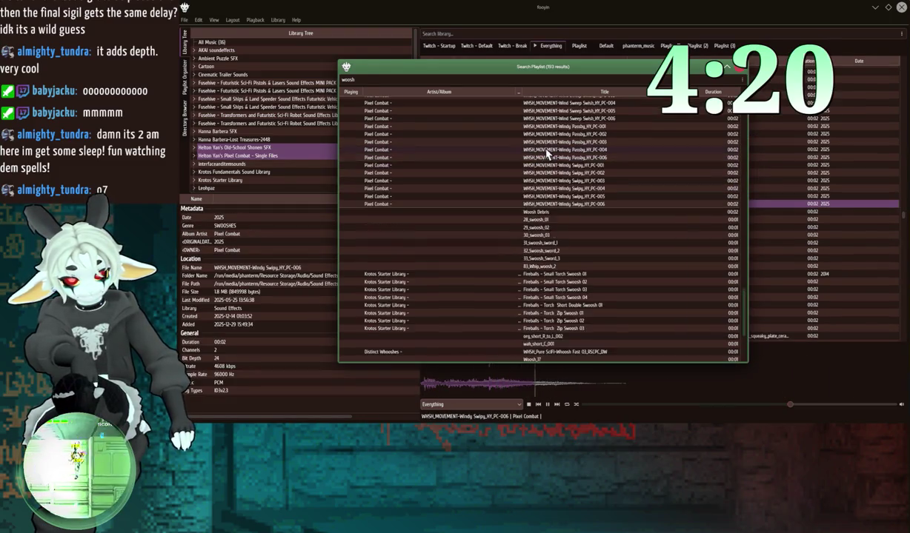
double_click(563, 149)
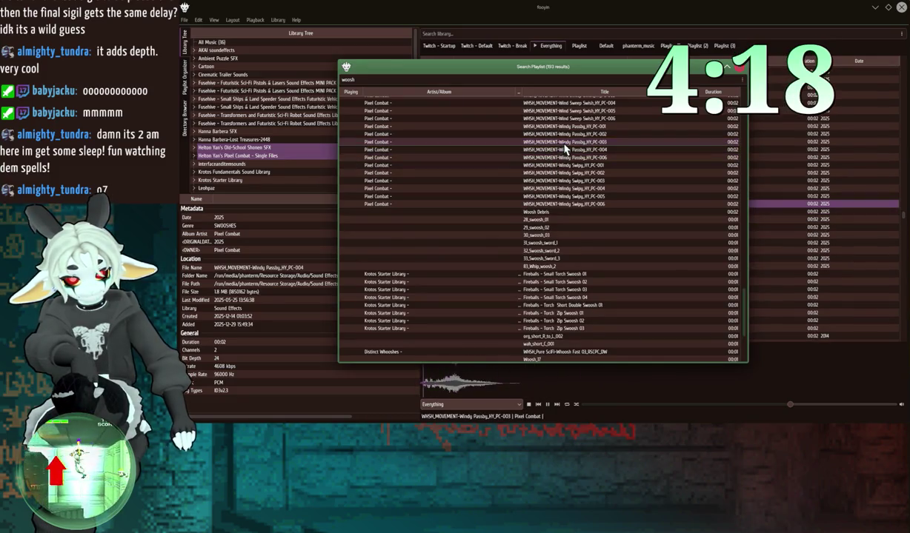
scroll(567, 192, "up", 4)
double_click(567, 198)
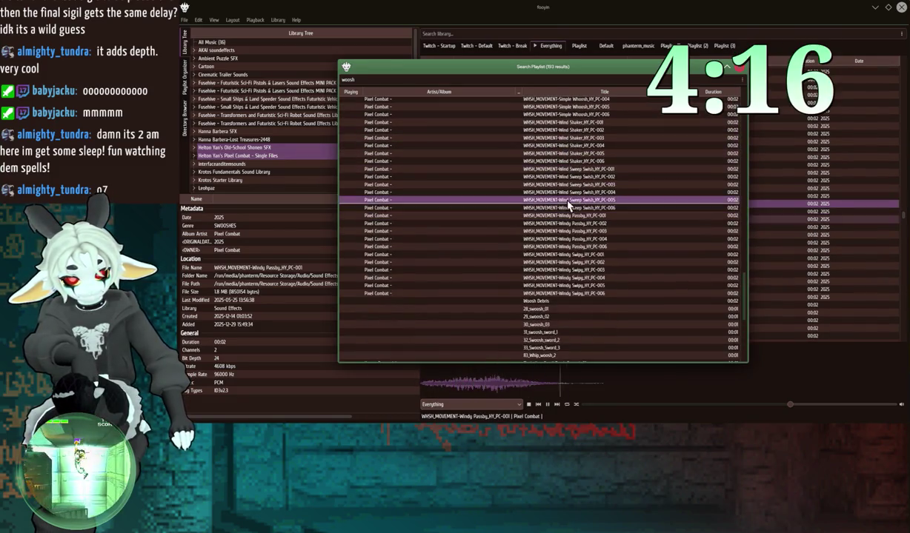
left_click(569, 185)
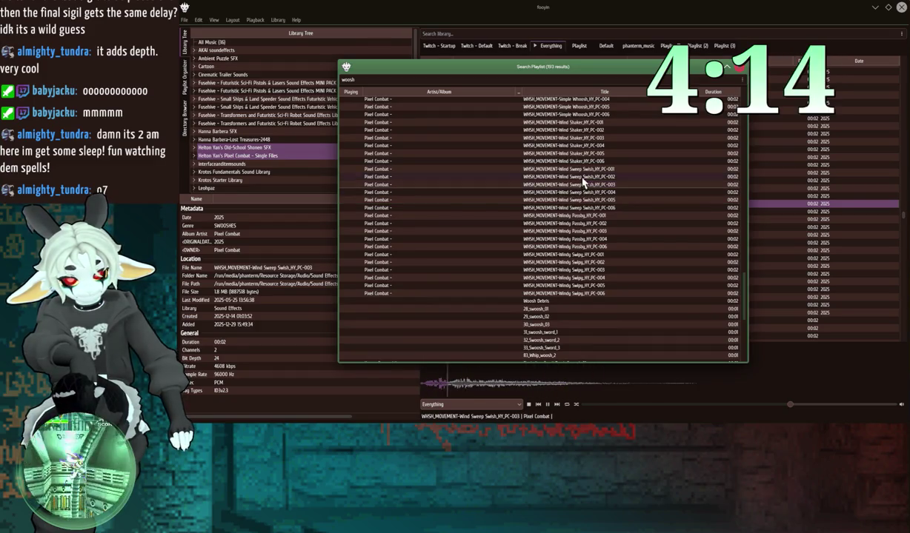
double_click(584, 160)
Step: Preview Simple Whoosh, Noise Zap, Mecha Energy Passby, Windy Swipy PC-003/005/006 and 28/29 swooshes
scroll(589, 122, "up", 3)
double_click(583, 158)
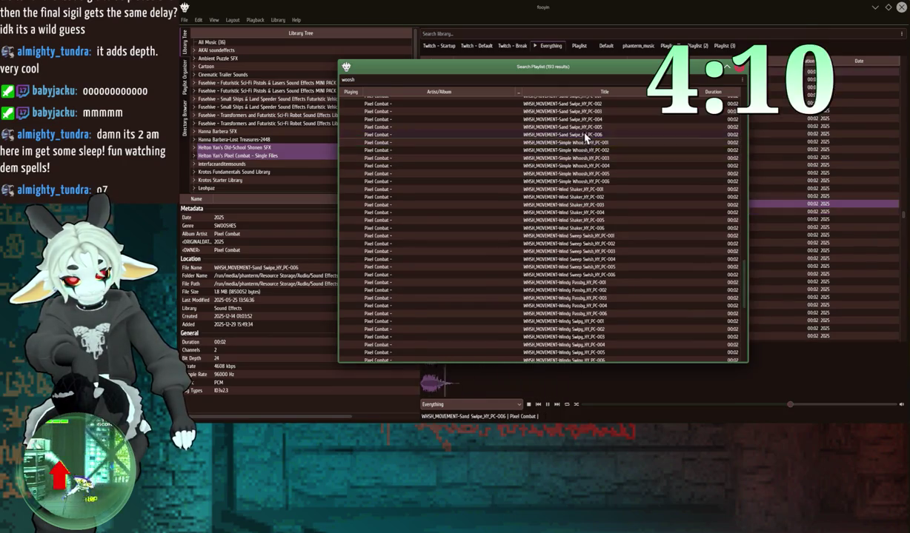
scroll(583, 145, "up", 5)
double_click(577, 153)
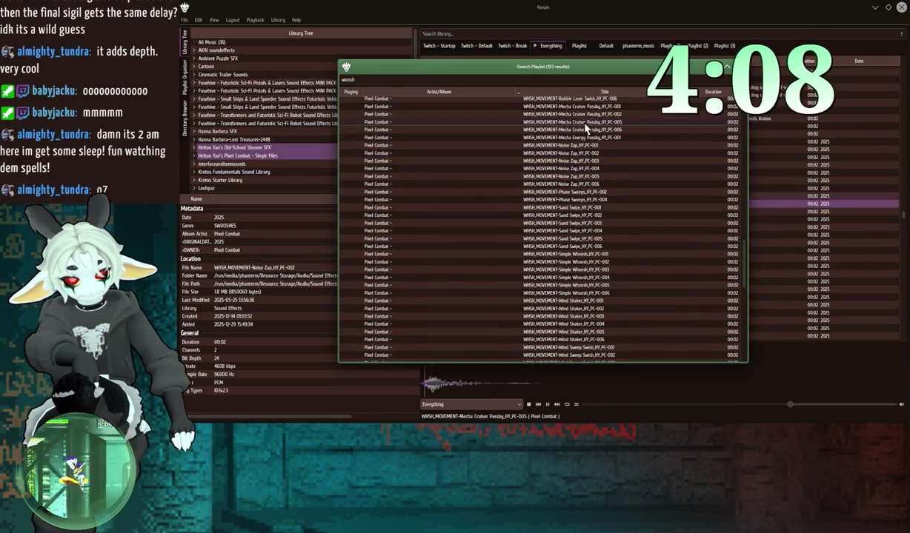
double_click(585, 138)
scroll(582, 222, "down", 8)
double_click(580, 271)
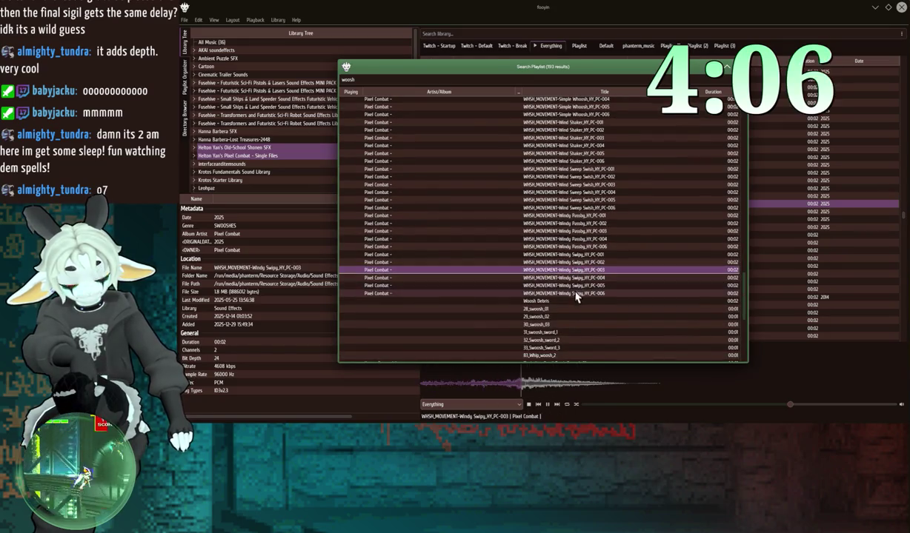
double_click(575, 286)
double_click(574, 293)
double_click(567, 286)
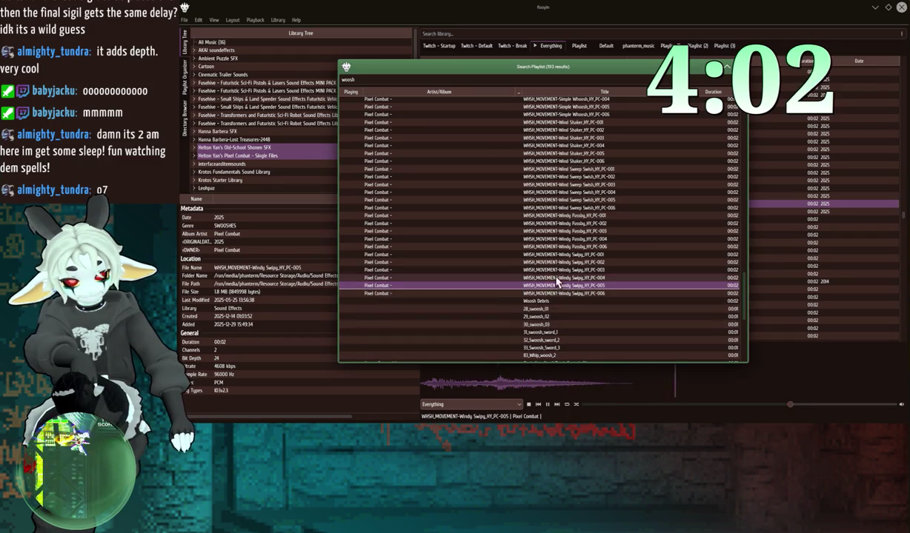
double_click(536, 309)
double_click(536, 316)
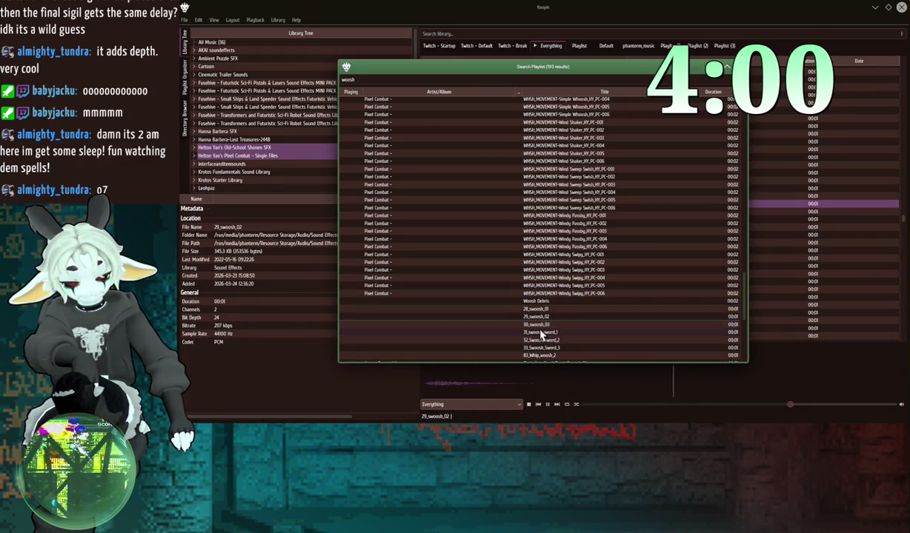
Step: Compare the Wind Sweep Swish variants, settle on PC-004 and drag it toward REAPER
double_click(577, 207)
double_click(579, 202)
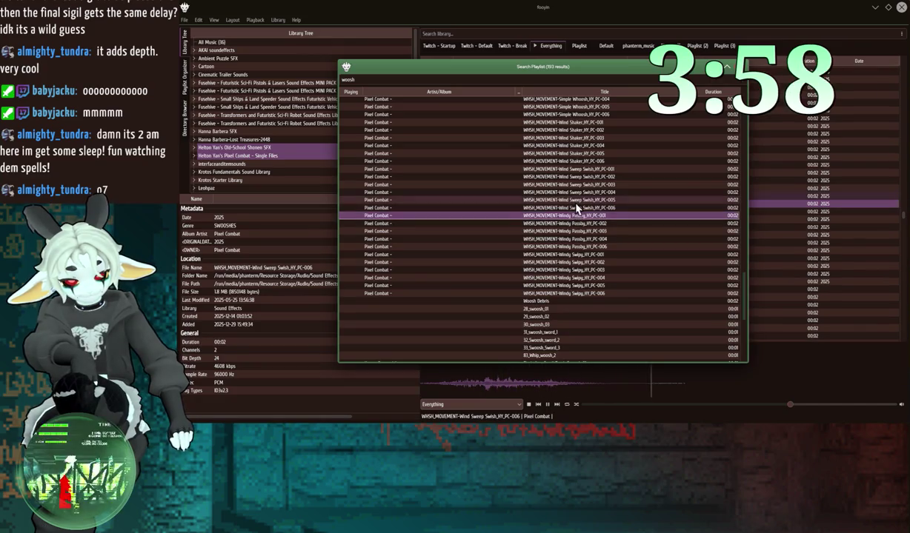
left_click(578, 195)
double_click(577, 194)
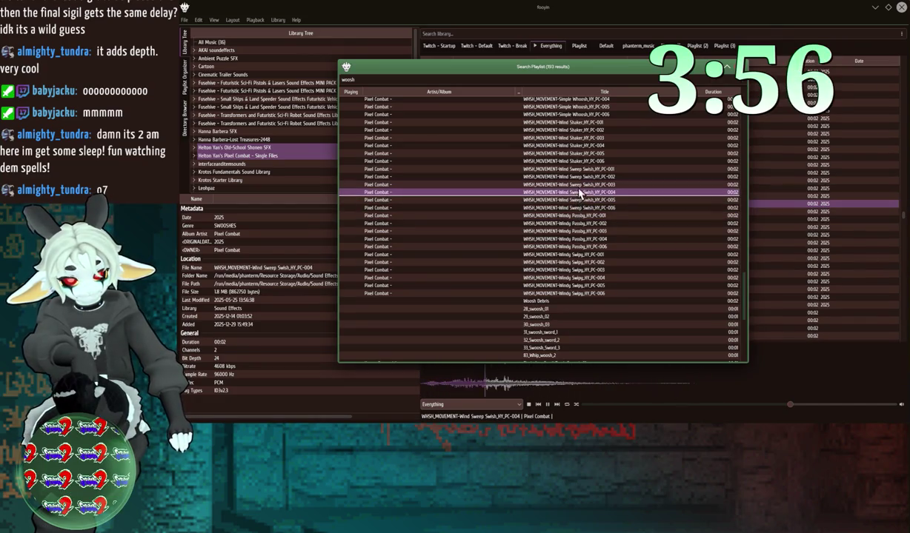
right_click(579, 196)
left_click(533, 196)
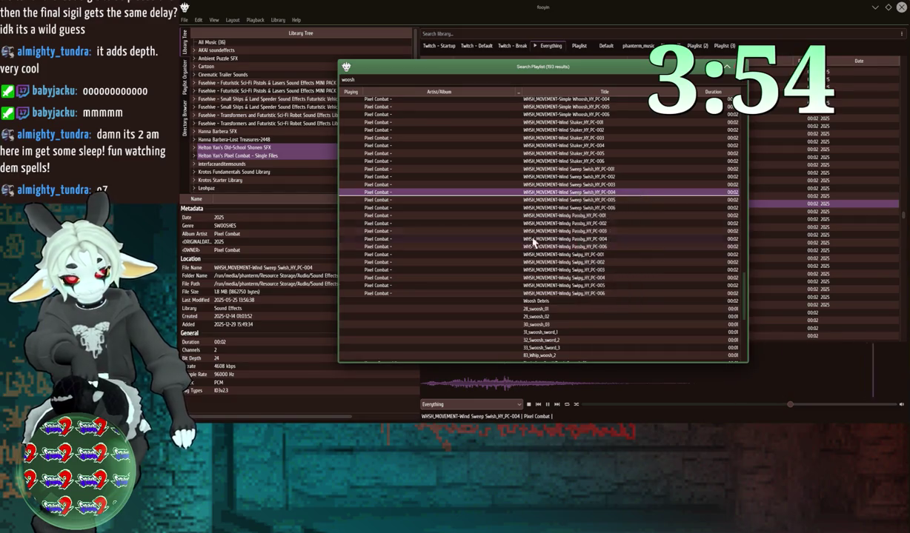
mouse_move(518, 200)
left_mouse_down()
mouse_move(498, 197)
mouse_move(432, 234)
left_mouse_up()
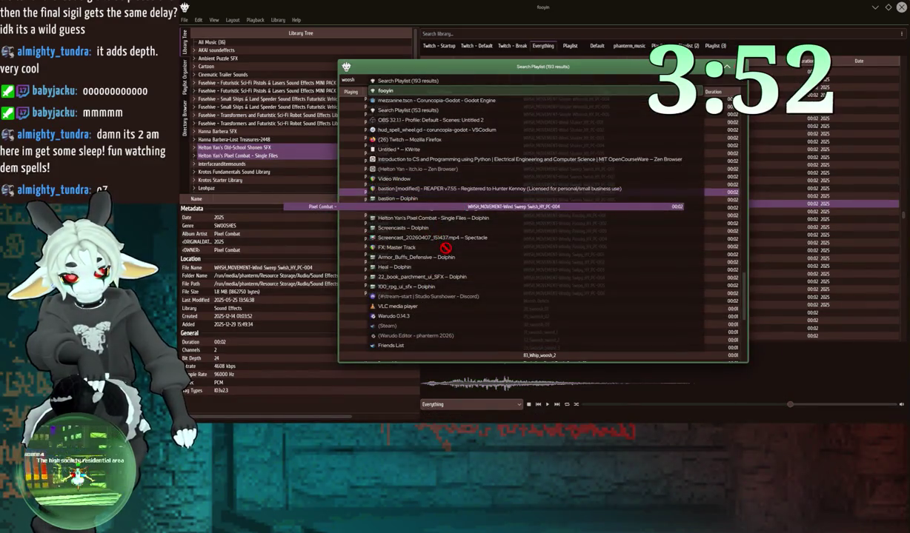
Step: Drop the Wind Sweep Swish PC-004 sound onto a REAPER track at the project start
key("alt+Tab")
key("alt+Tab")
key("alt+Tab")
mouse_move(446, 247)
left_mouse_down()
mouse_move(426, 274)
mouse_move(548, 204)
mouse_move(333, 200)
mouse_move(265, 180)
left_mouse_up()
left_click(264, 178)
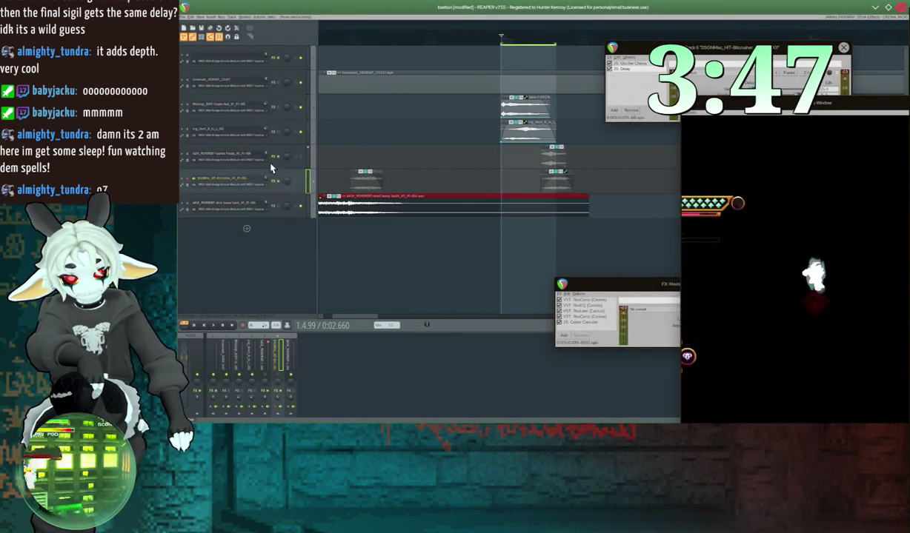
Step: Delete the other tracks so only the swish track remains
left_click(275, 69, "shift")
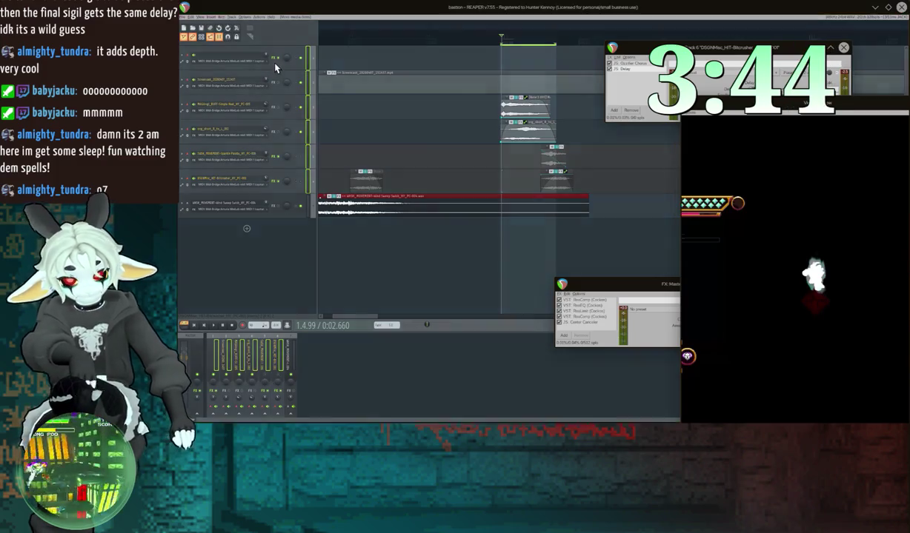
key("Delete")
key("Return")
left_click(191, 16)
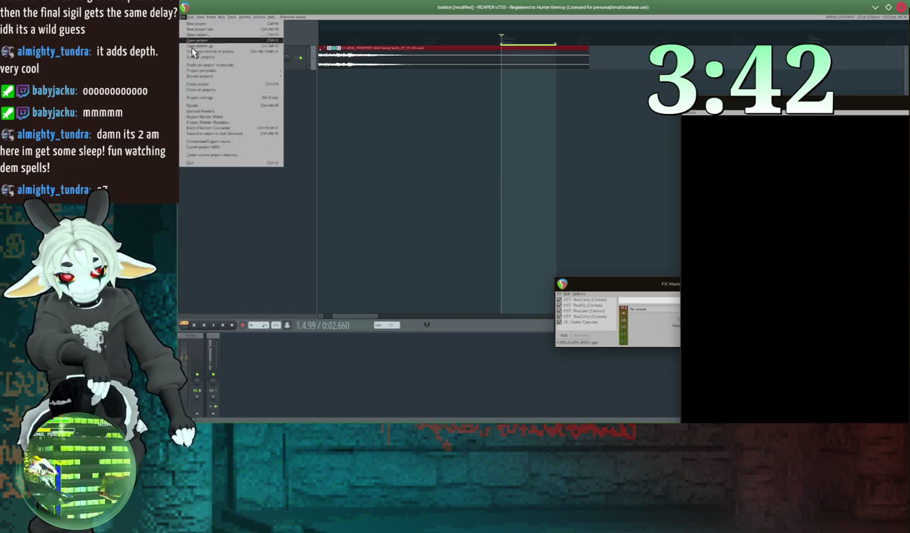
Step: Save the project as rebuke.RPP in the parent SFX folder
left_click(196, 47)
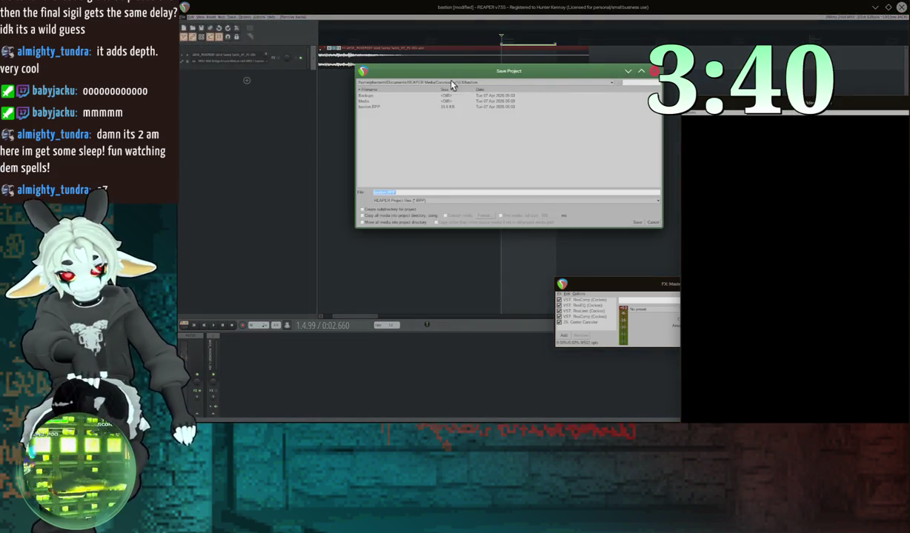
left_click(613, 83)
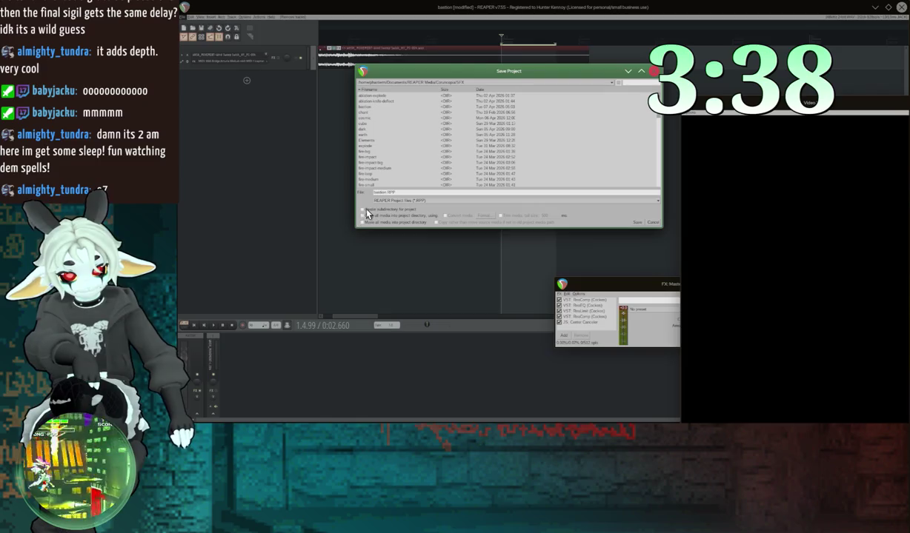
left_click(385, 194)
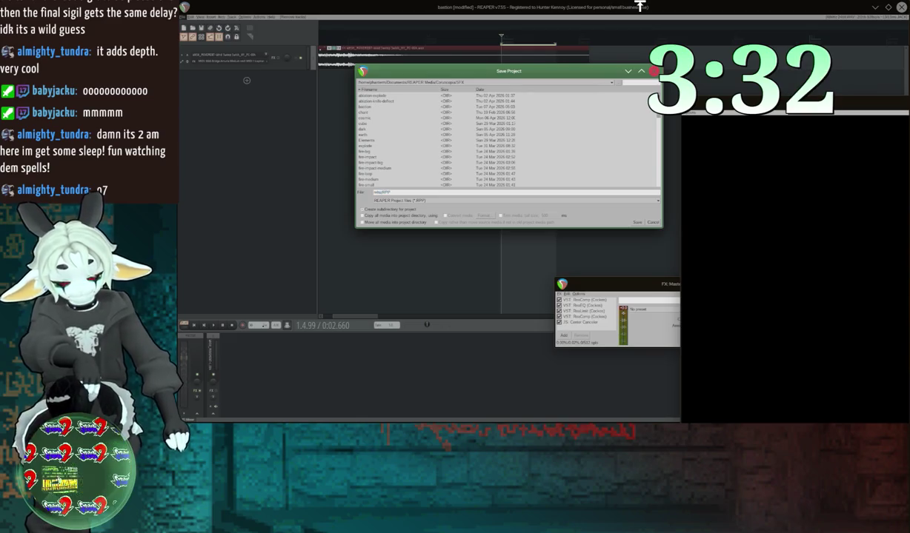
key("Return")
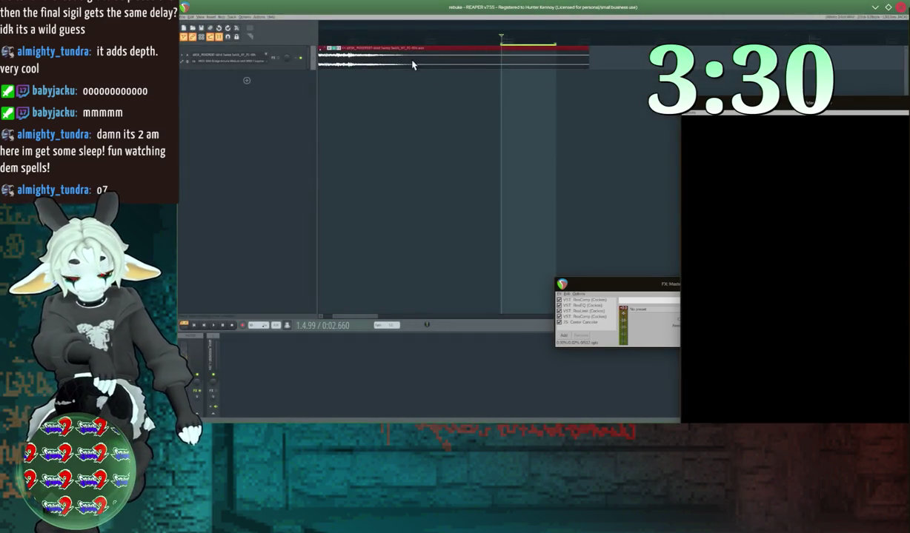
Step: Clear the old time selection and set a new one covering the swish item
right_click(430, 44)
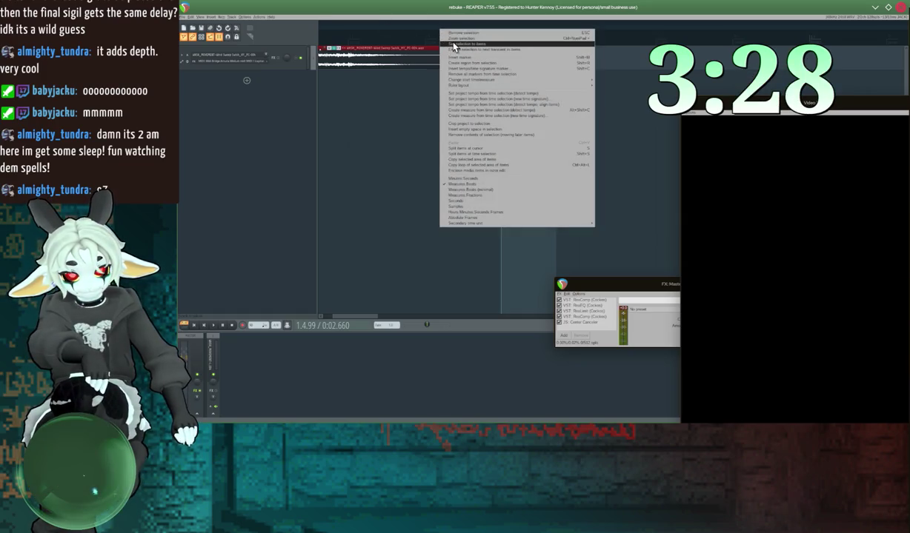
left_click(435, 40)
key("Home")
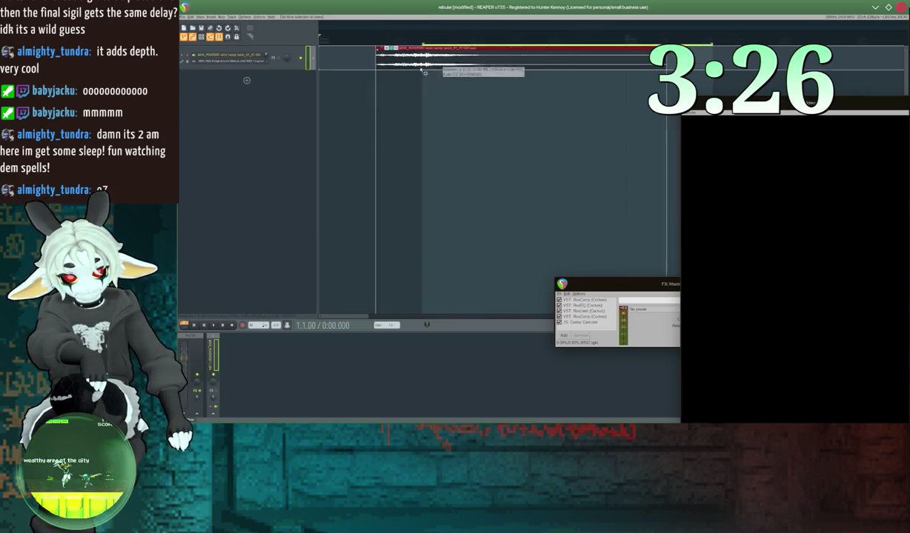
right_click(378, 38)
left_click(396, 52)
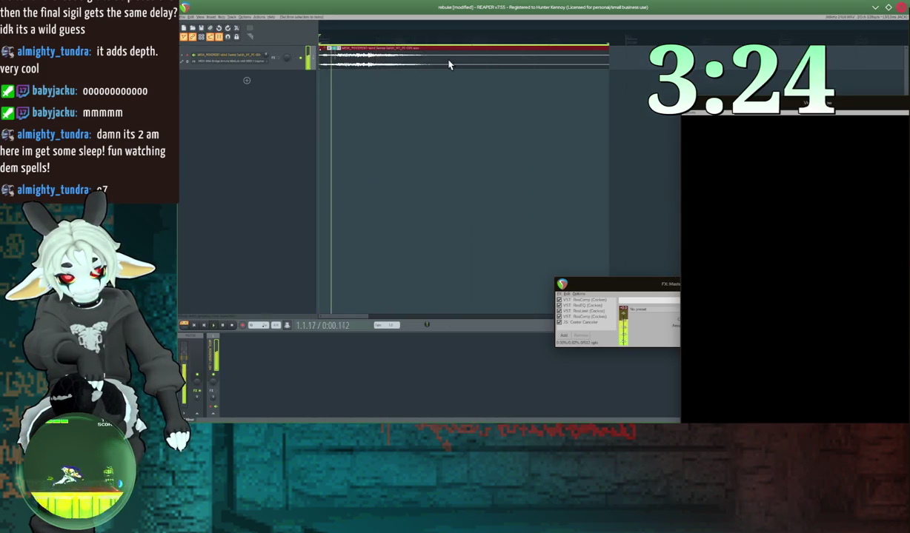
key("space")
Step: Trim the swish item's start and end, undoing a bad move and previewing the result
mouse_move(319, 59)
left_mouse_down()
mouse_move(350, 60)
mouse_move(256, 72)
left_mouse_up()
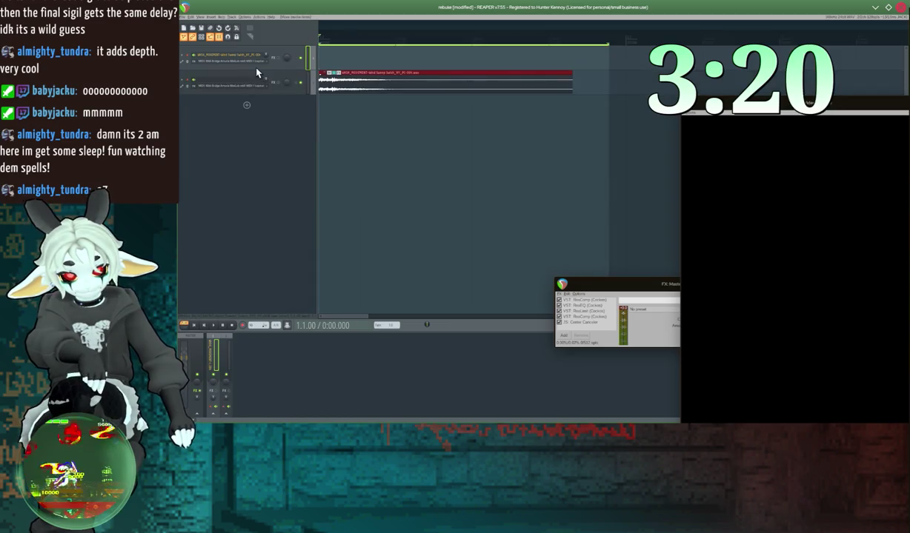
key("ctrl+z")
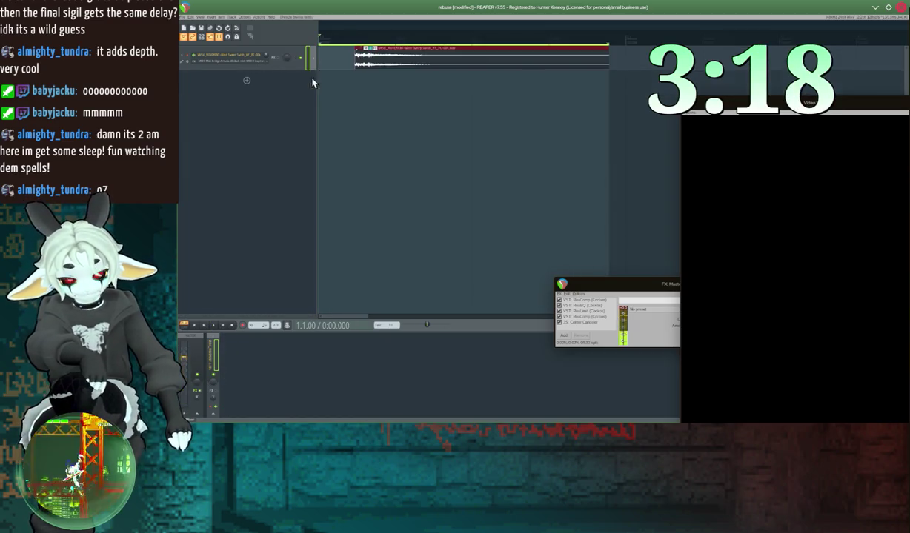
mouse_move(313, 55)
left_mouse_down()
mouse_move(326, 56)
mouse_move(309, 59)
left_mouse_up()
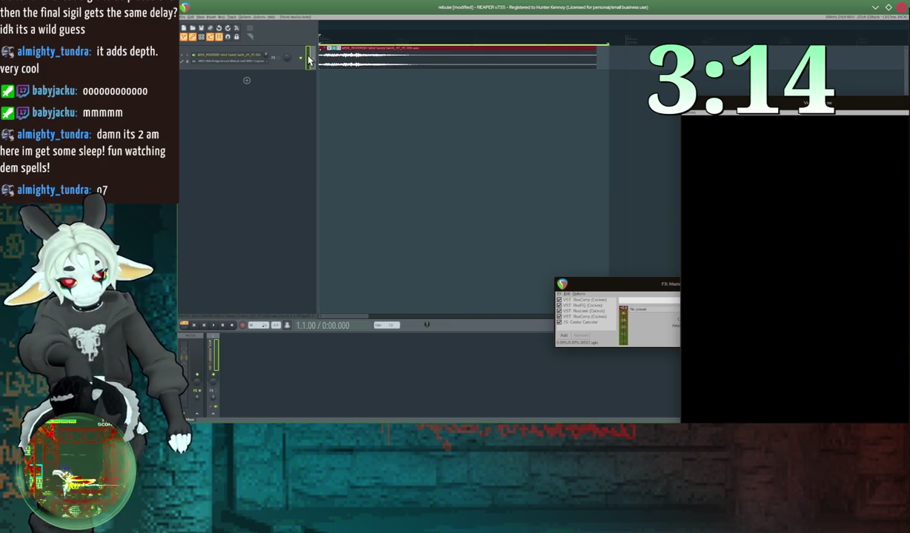
key("space")
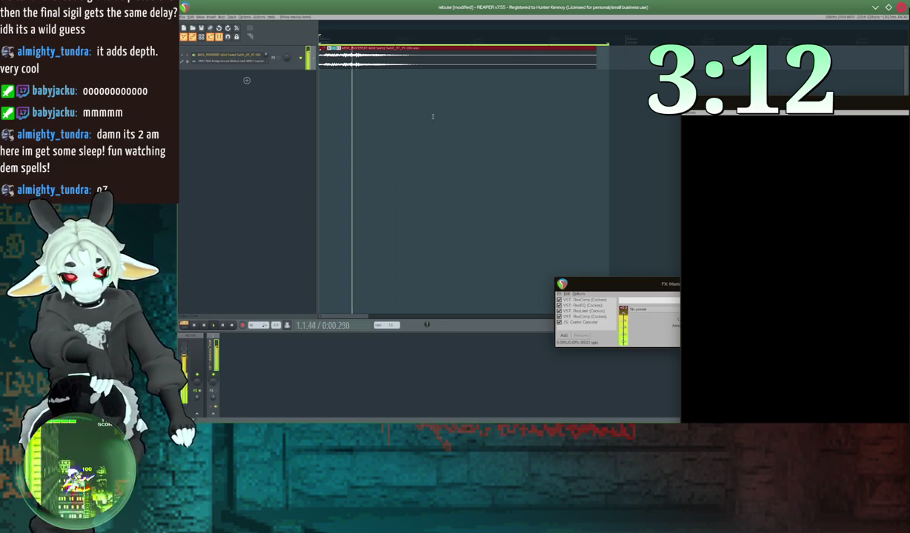
left_click_drag(326, 58, 320, 58)
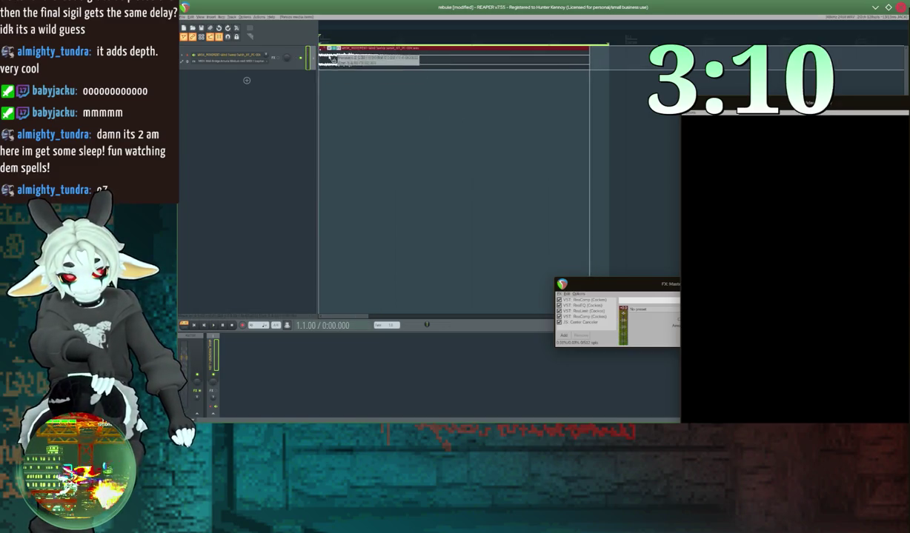
key("space")
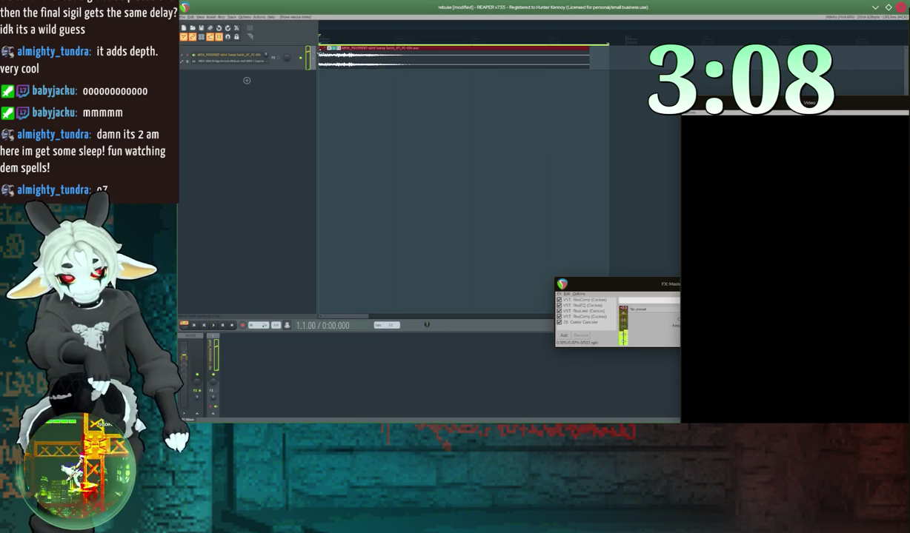
key("space")
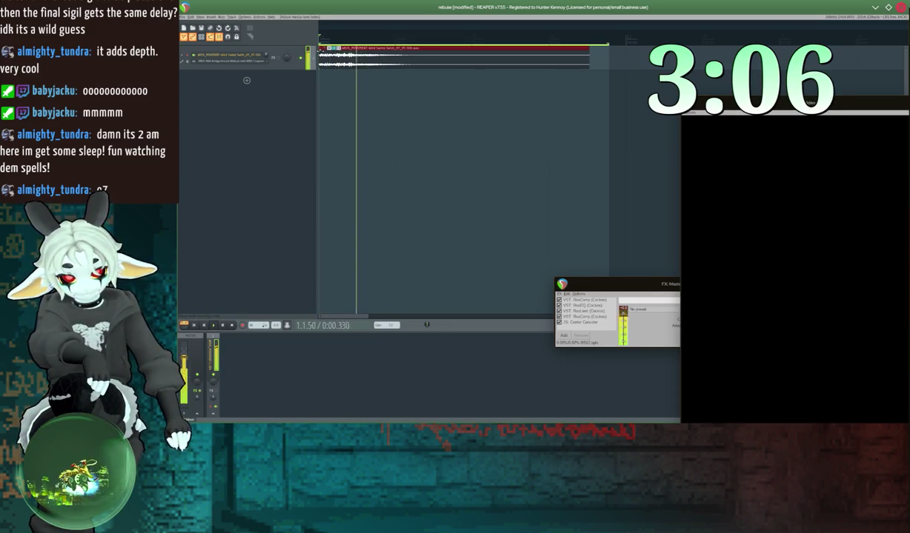
mouse_move(585, 53)
left_mouse_down()
mouse_move(376, 56)
mouse_move(571, 59)
mouse_move(468, 61)
left_mouse_up()
key("space")
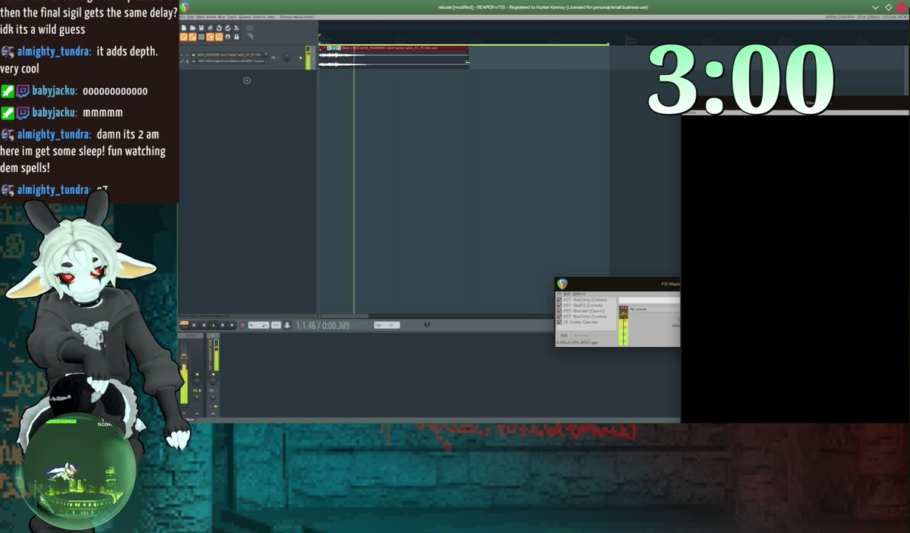
Step: Trim the swish start slightly and its end much shorter, previewing between trims
key("space")
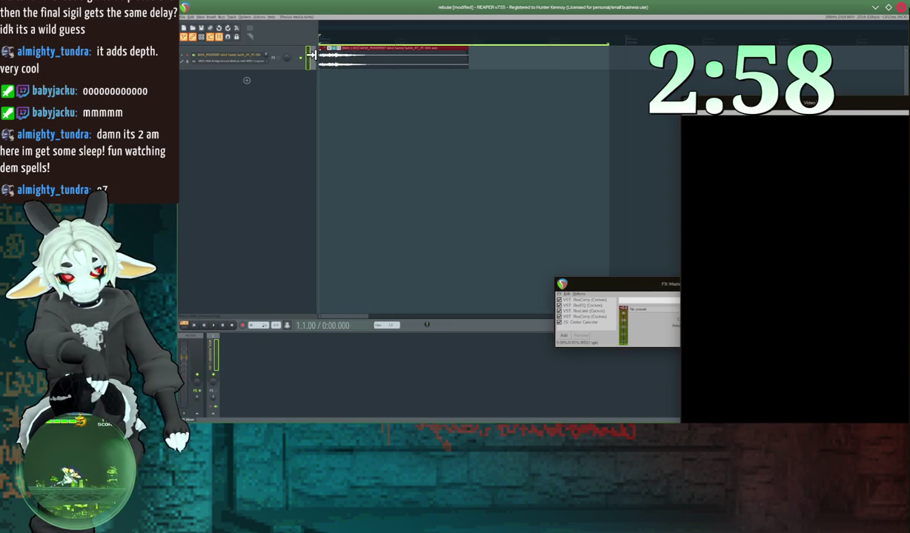
mouse_move(324, 59)
left_mouse_down()
mouse_move(357, 59)
mouse_move(321, 59)
left_mouse_up()
key("space")
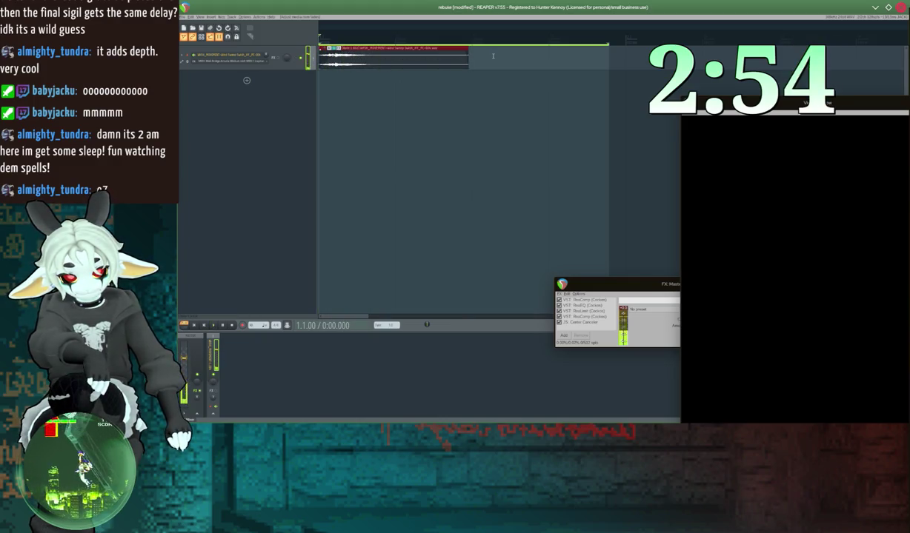
left_click_drag(468, 55, 387, 55)
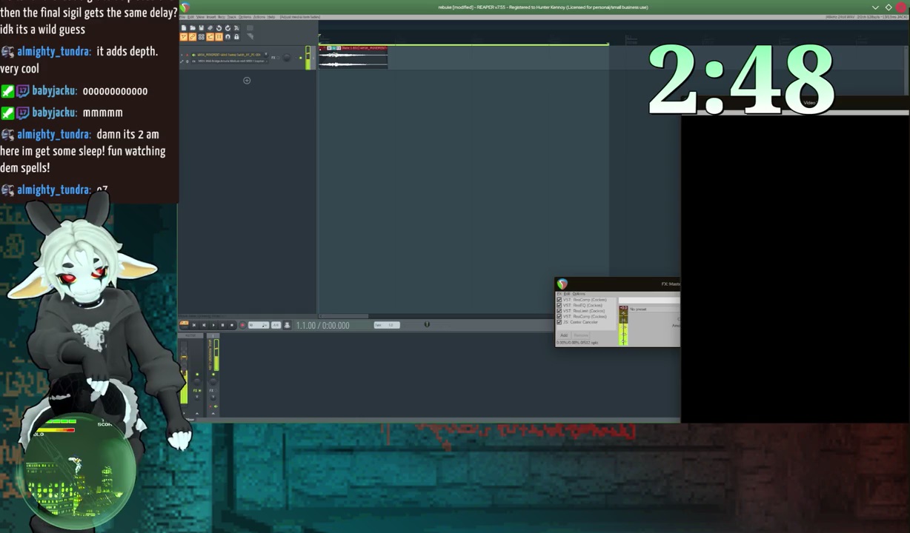
key("space")
key("space")
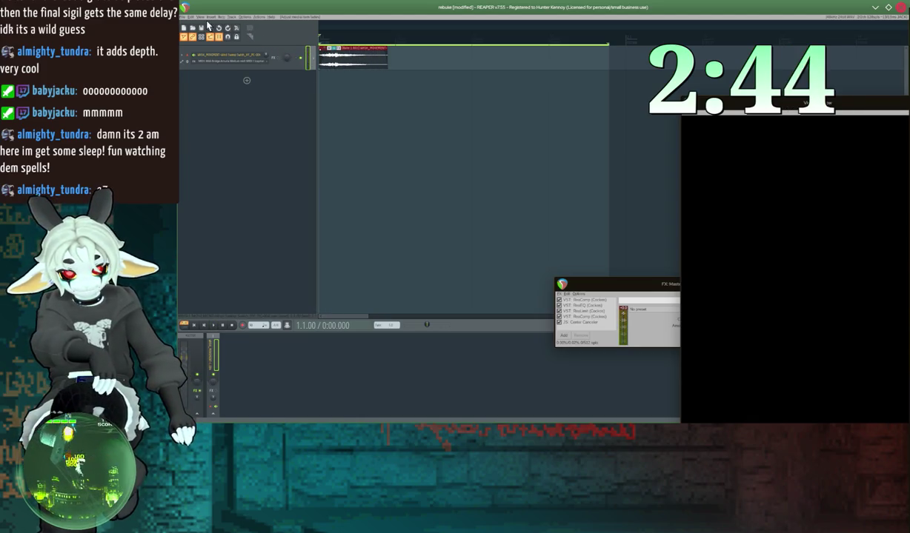
left_click(183, 17)
right_click(343, 40)
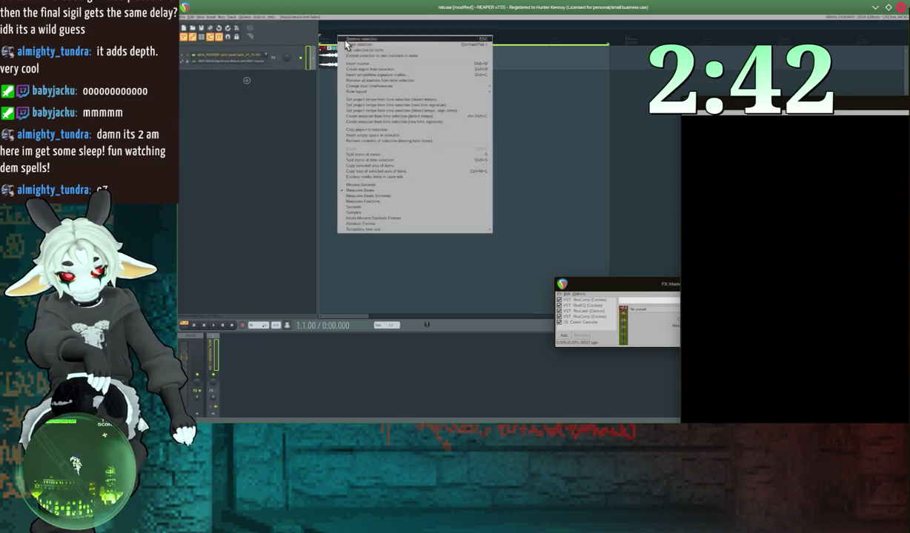
Step: Save the project and render the trimmed swish to rebuke-spawn.ogg as OGG Vorbis
left_click(353, 50)
key("ctrl+s")
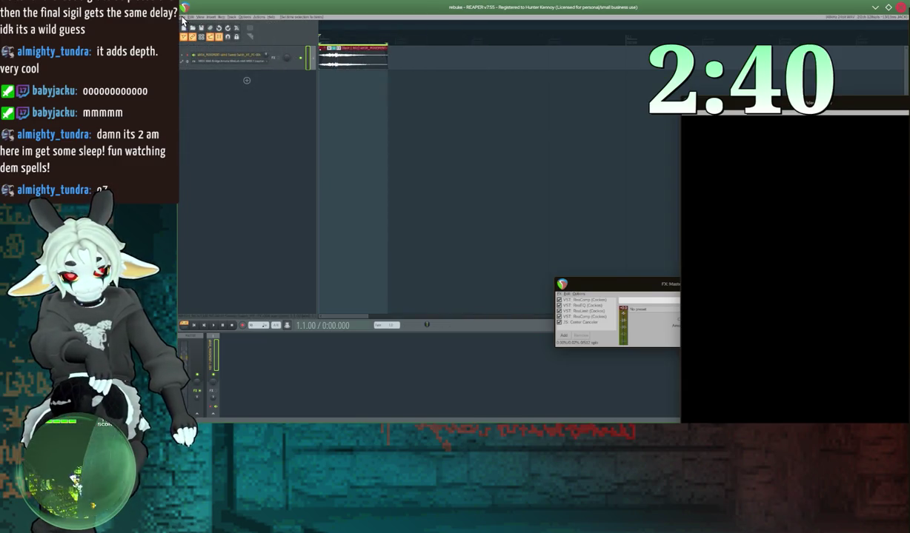
left_click(189, 17)
left_click(220, 107)
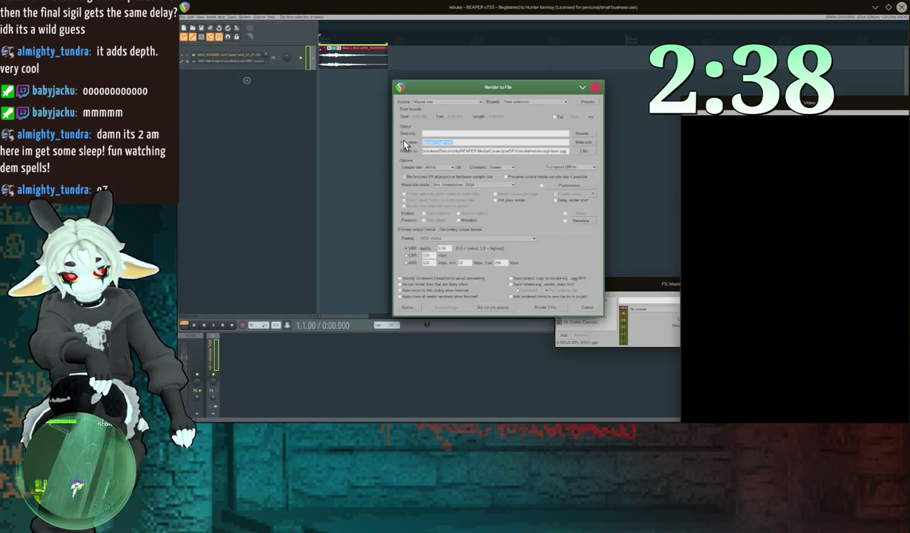
left_click_drag(460, 148, 437, 146)
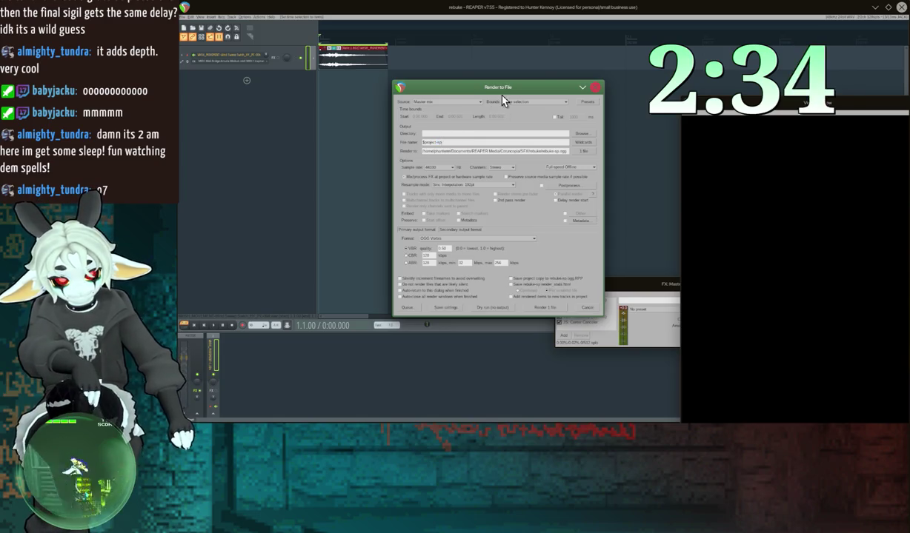
left_click(535, 309)
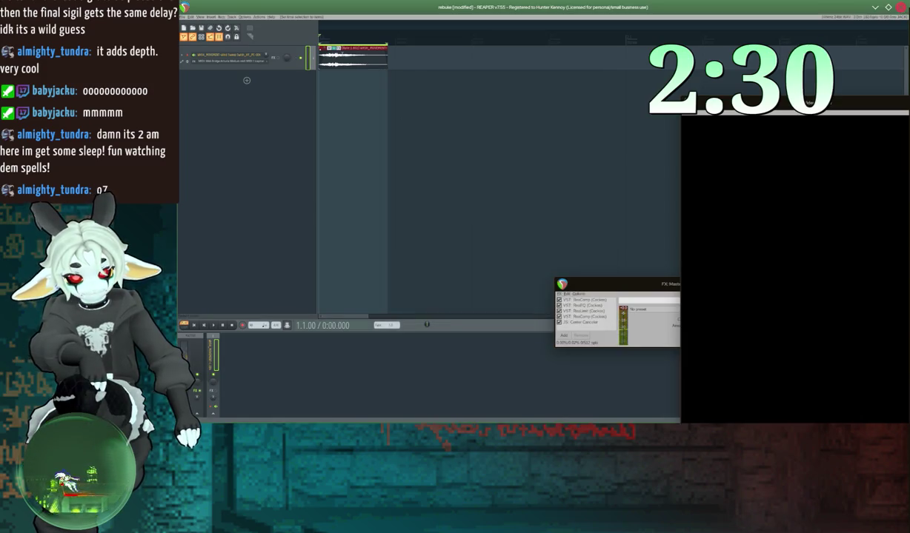
left_click(190, 33)
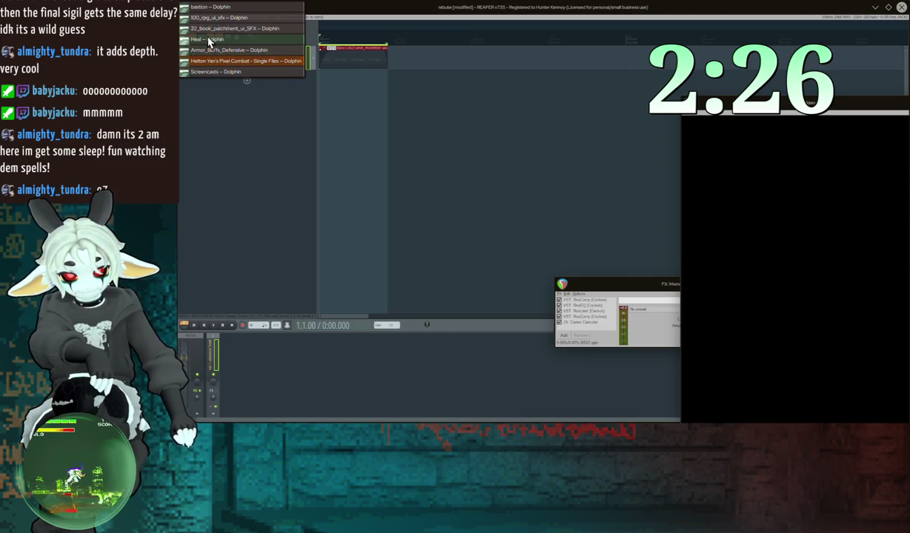
Step: In the file manager, go up to SFX and open the rebuke folder
left_click(207, 8)
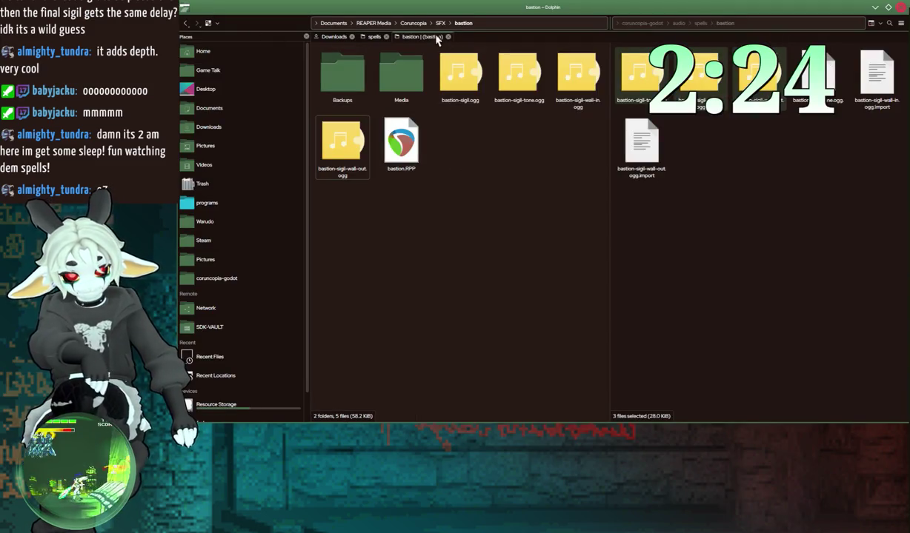
left_click(439, 25)
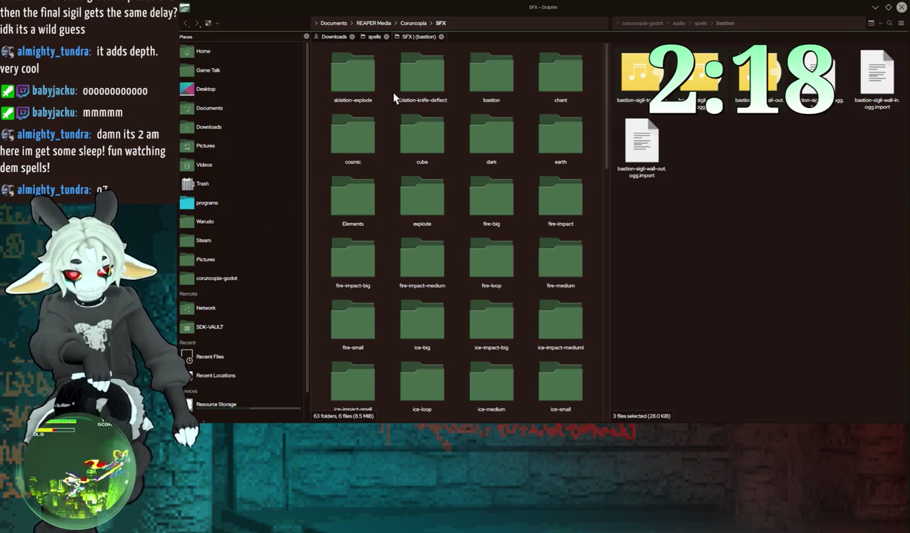
scroll(508, 339, "down", 3)
scroll(494, 310, "up", 3)
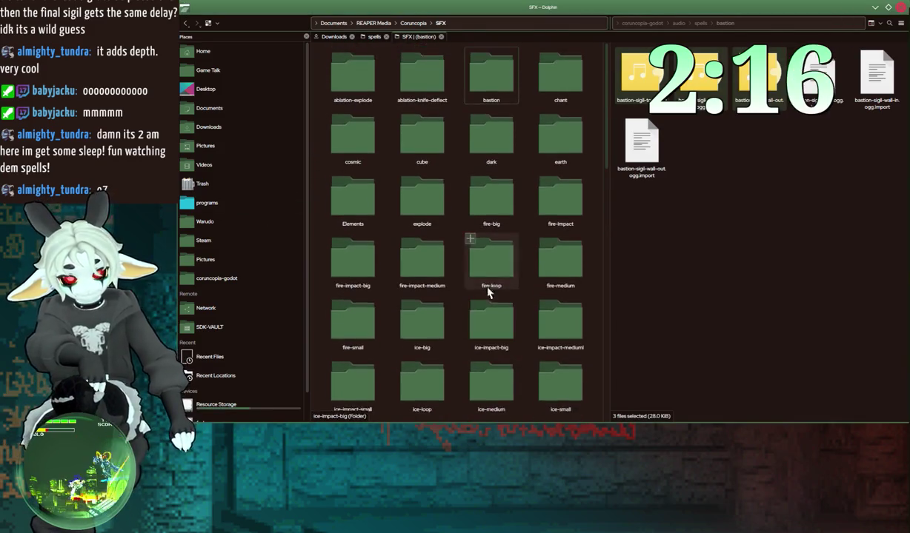
scroll(485, 167, "down", 10)
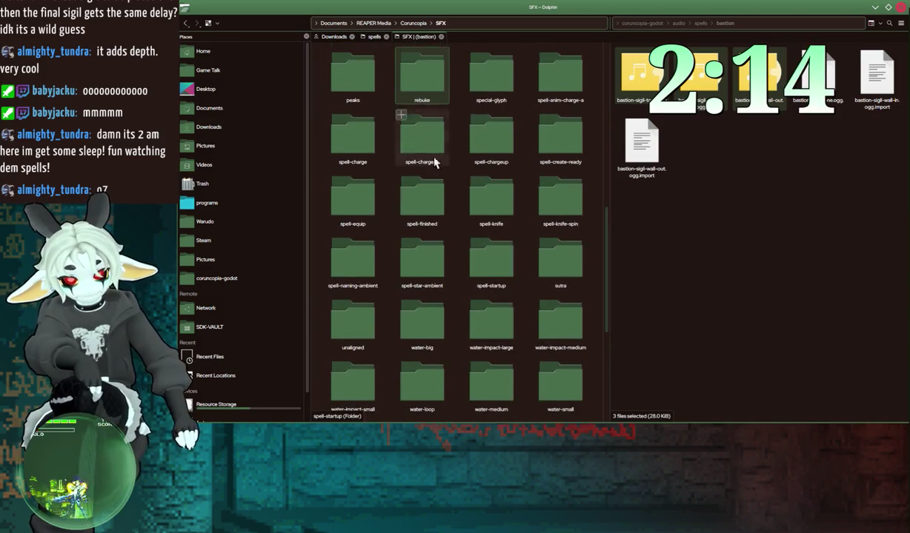
left_click(422, 74)
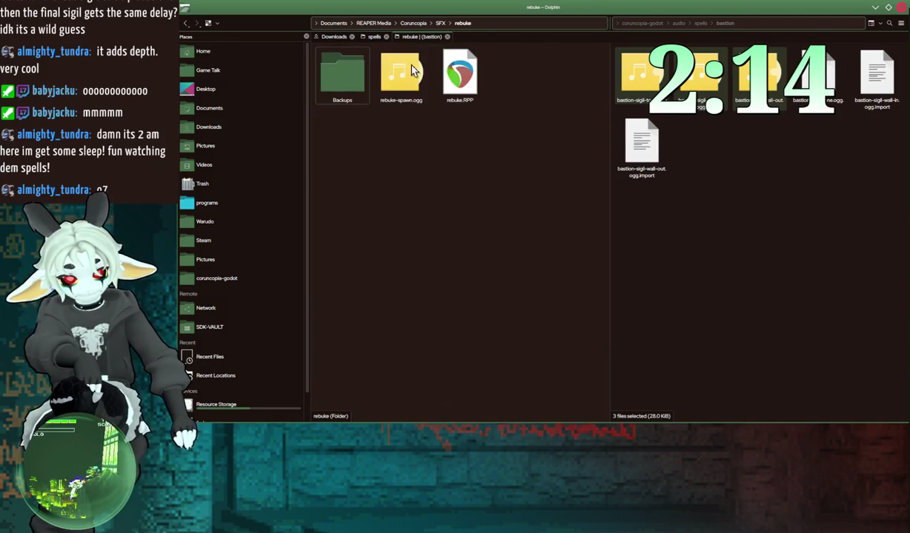
Step: Create a 'rebuke' folder in the game's audio/spells folder and paste rebuke-spawn.ogg into it
left_click(701, 24)
right_click(792, 238)
mouse_move(804, 240)
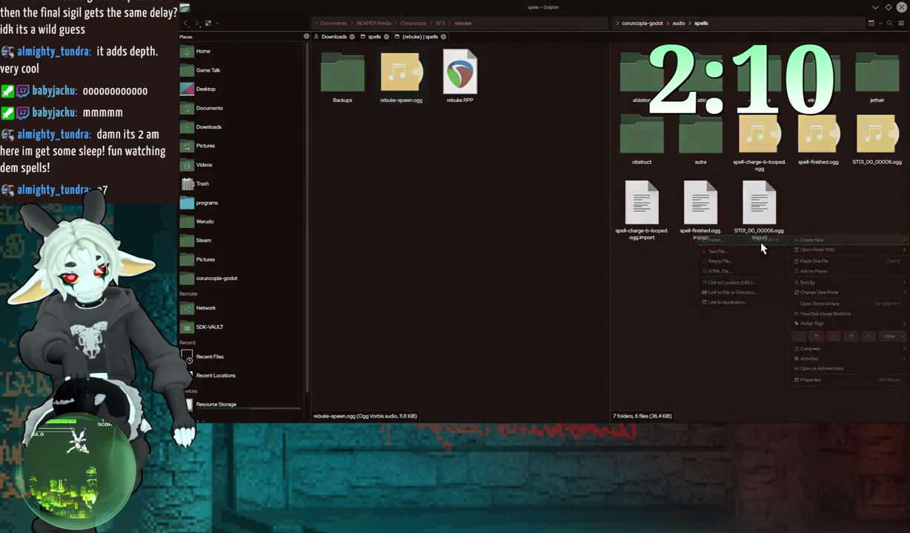
left_click(761, 242)
type("rebuke")
key("Return")
key("Return")
key("ctrl+v")
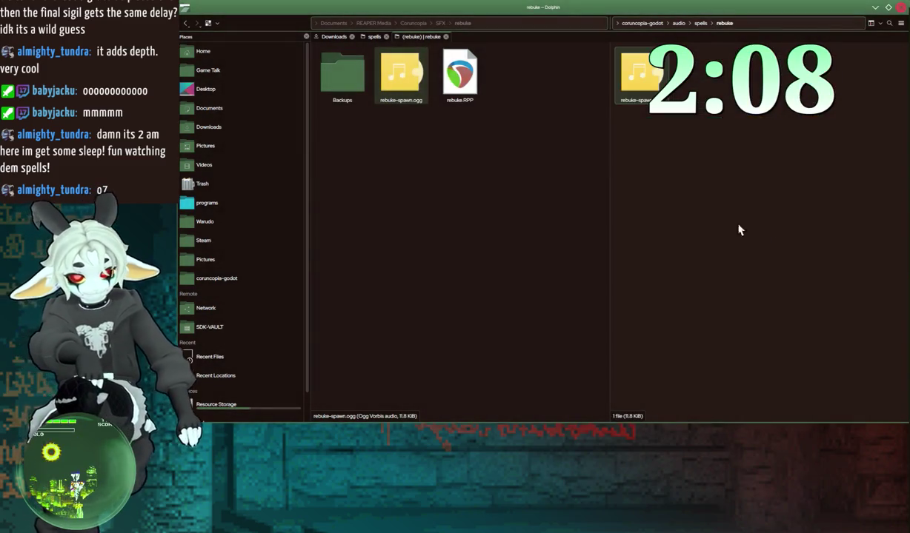
key("alt+Tab")
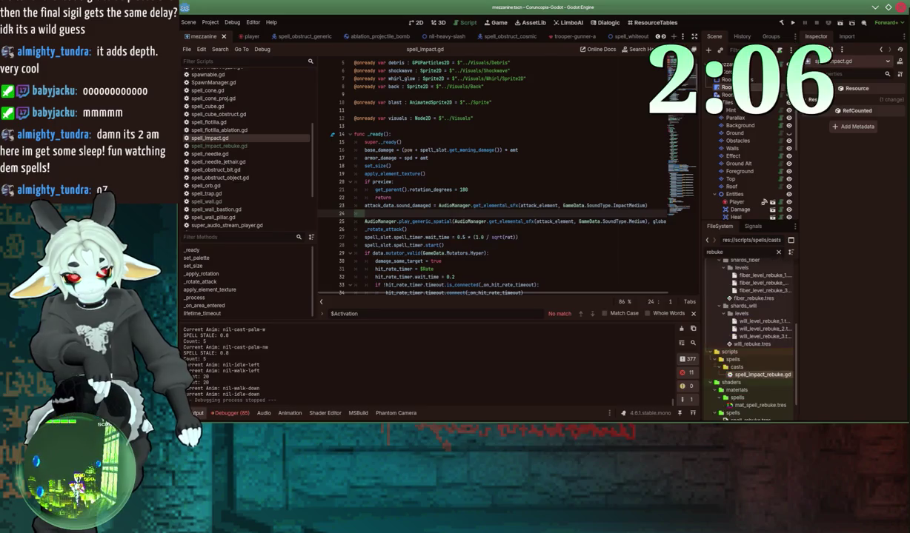
Step: Add an exported spawning_sfx AudioData variable below the visuals declaration and save spell_impact.gd
scroll(409, 203, "up", 2)
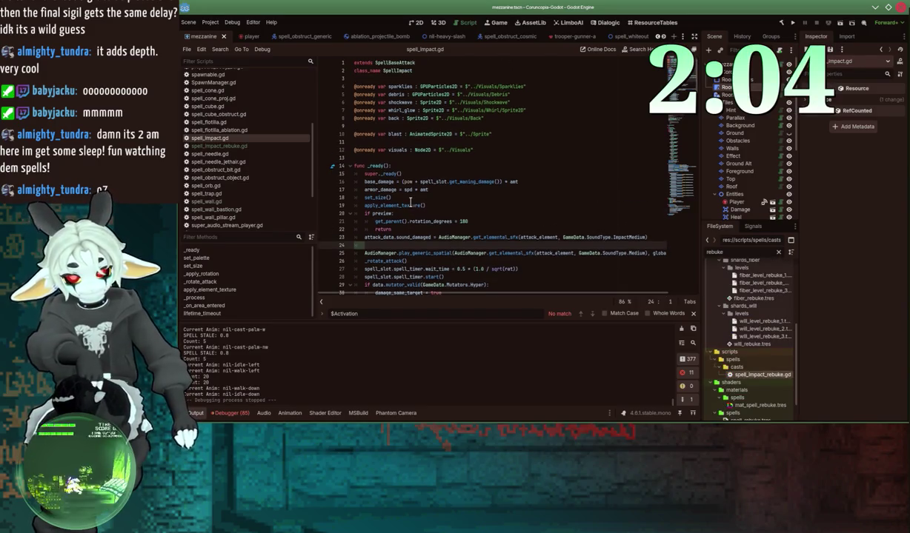
left_click(381, 152)
key("Return")
key("Return")
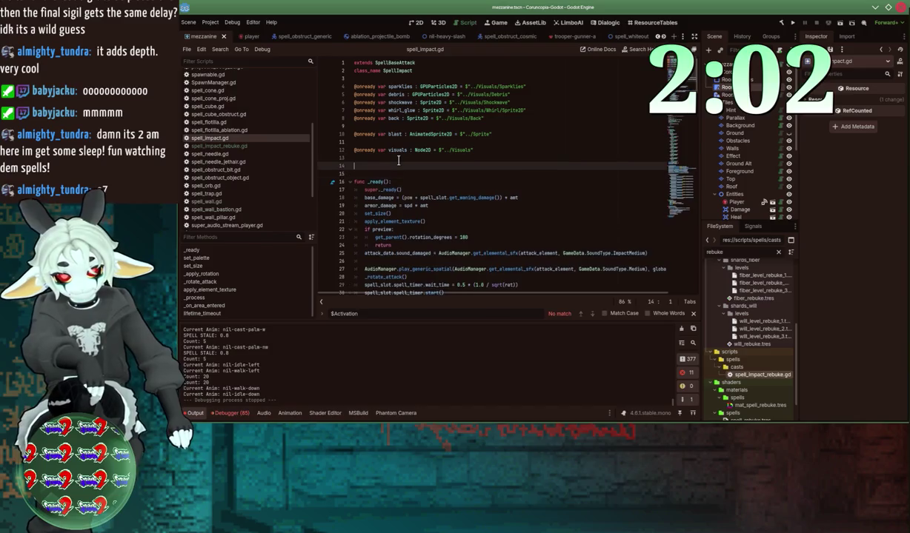
type("@export var s")
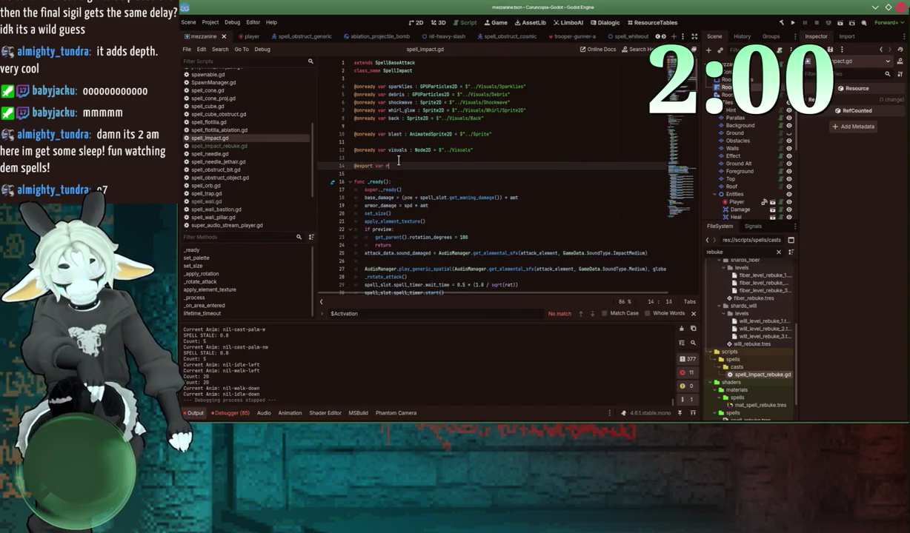
type("pawn_sfx ")
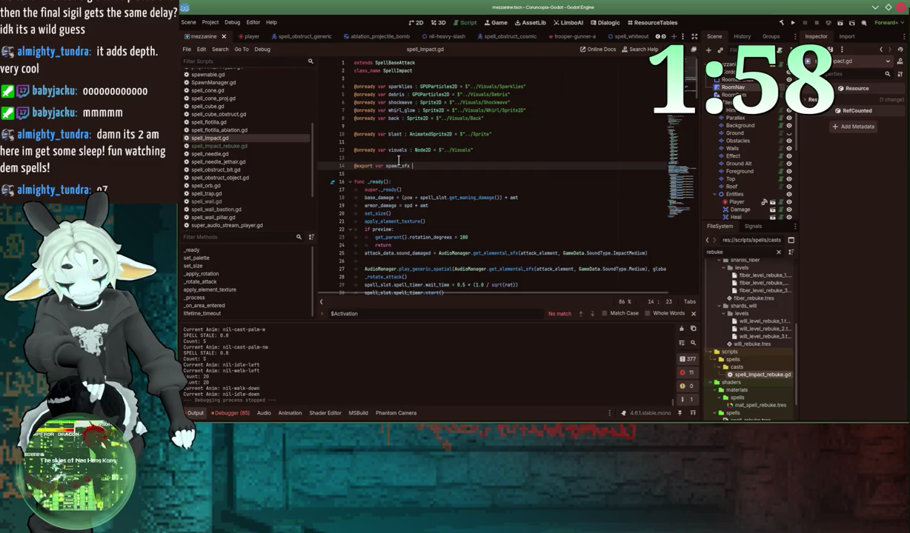
type(": ")
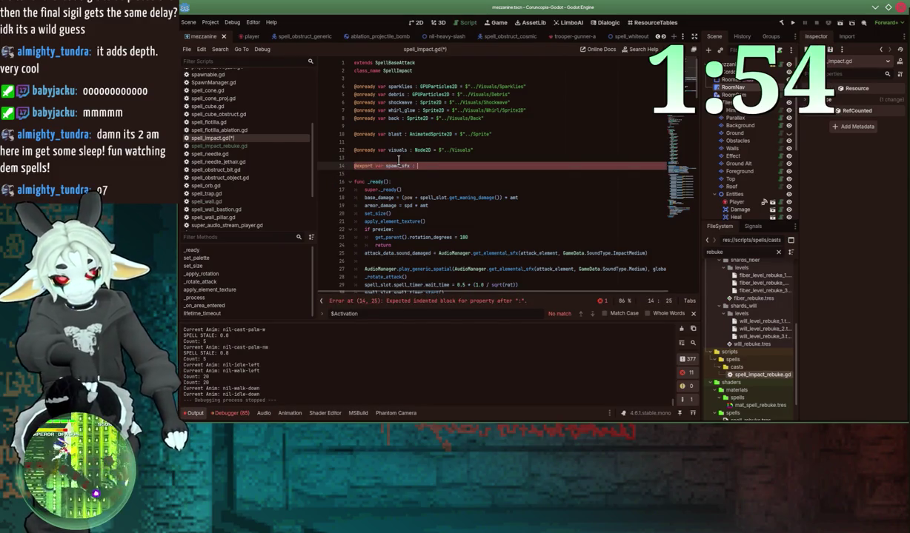
type("AudioData")
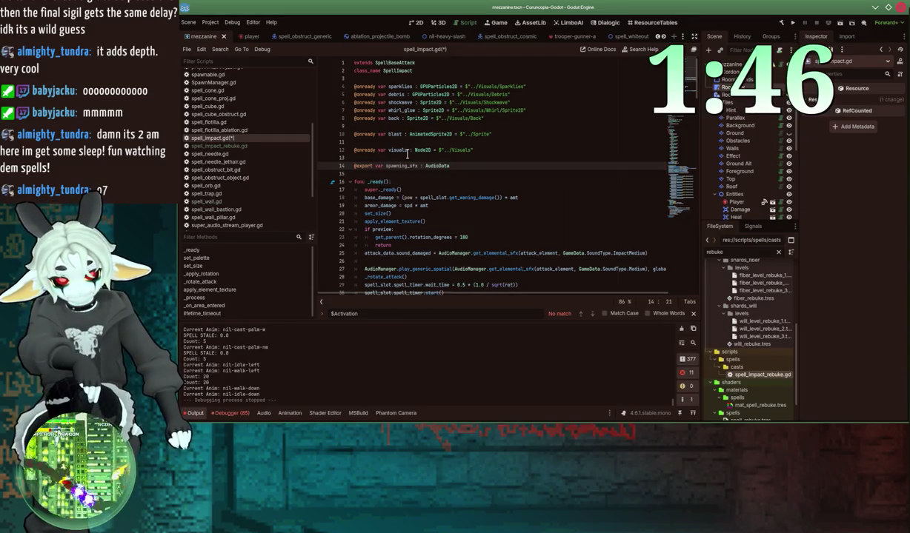
key("ctrl+s")
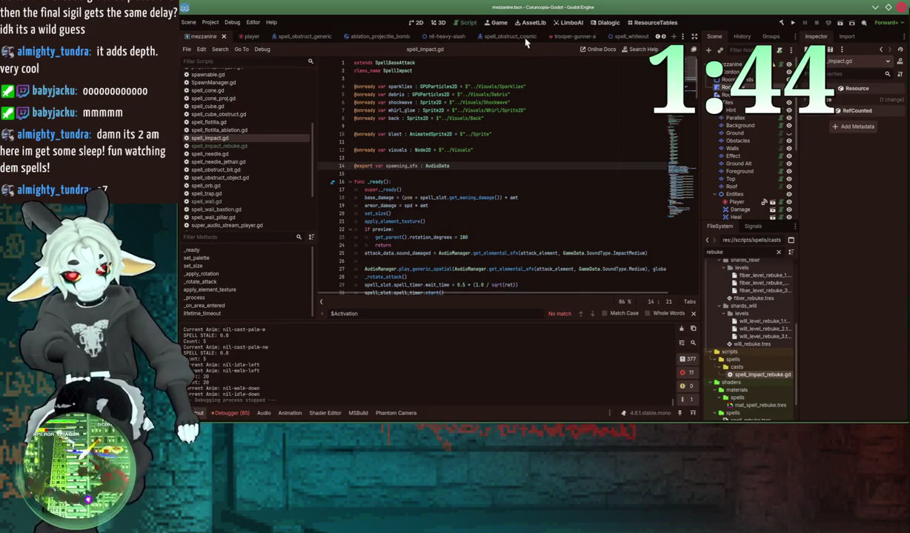
Step: Open spell_rebuke.tscn and give its Spawning Sfx a new AudioData resource
scroll(663, 39, "down", 6)
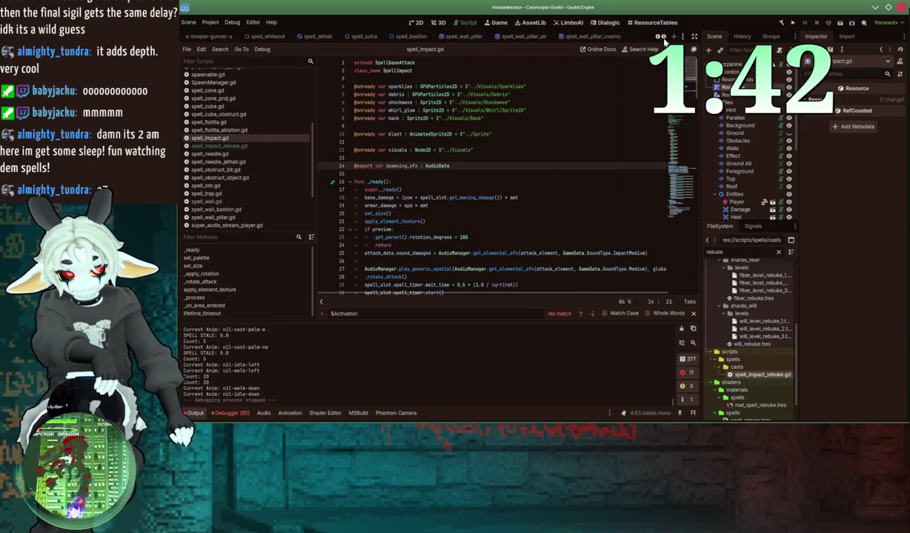
scroll(664, 43, "down", 4)
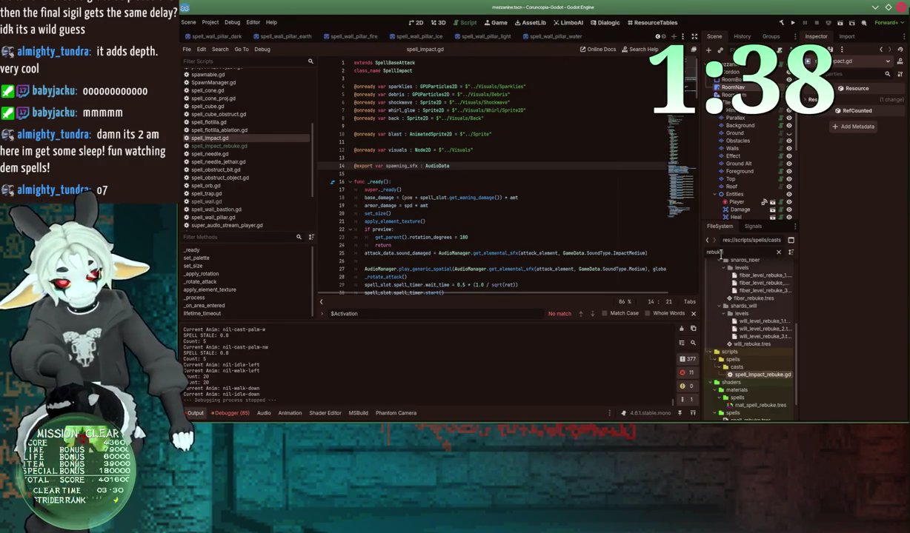
scroll(743, 348, "down", 2)
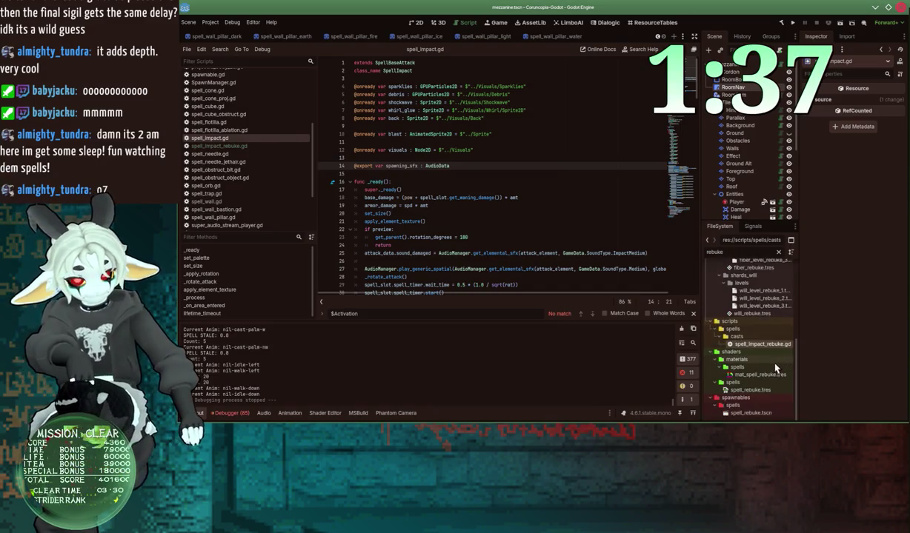
double_click(743, 415)
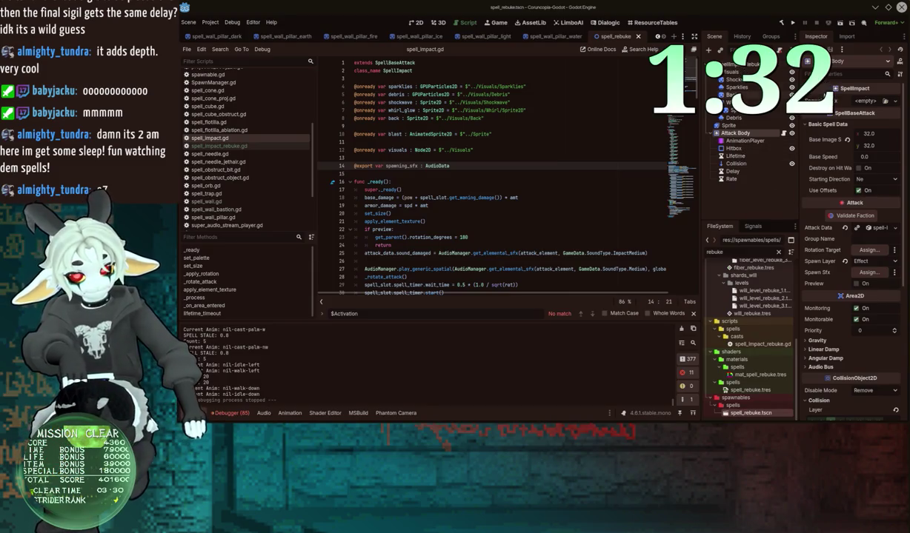
left_click(894, 103)
Step: Give Spawning Sfx a new AudioData with rebuke-spawn.ogg as its Sound Effect
left_click(875, 119)
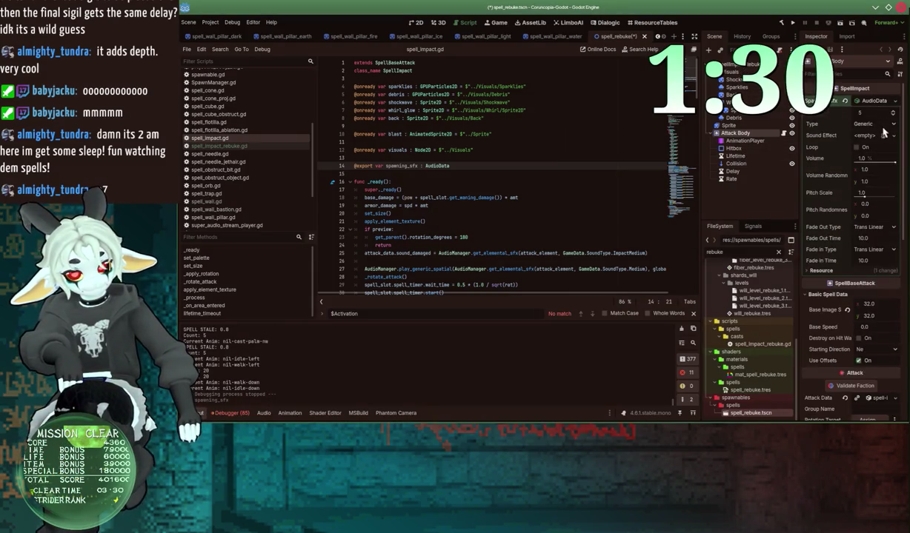
left_click(891, 137)
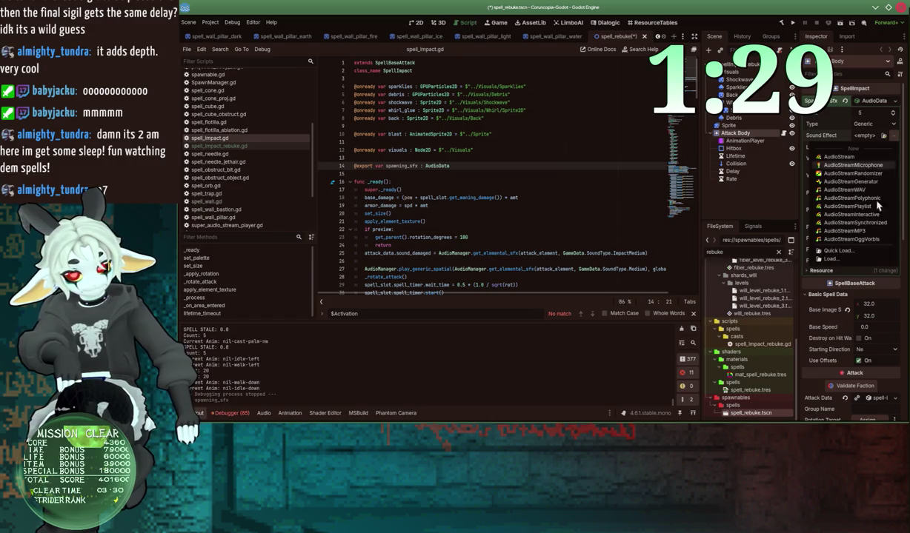
left_click(850, 256)
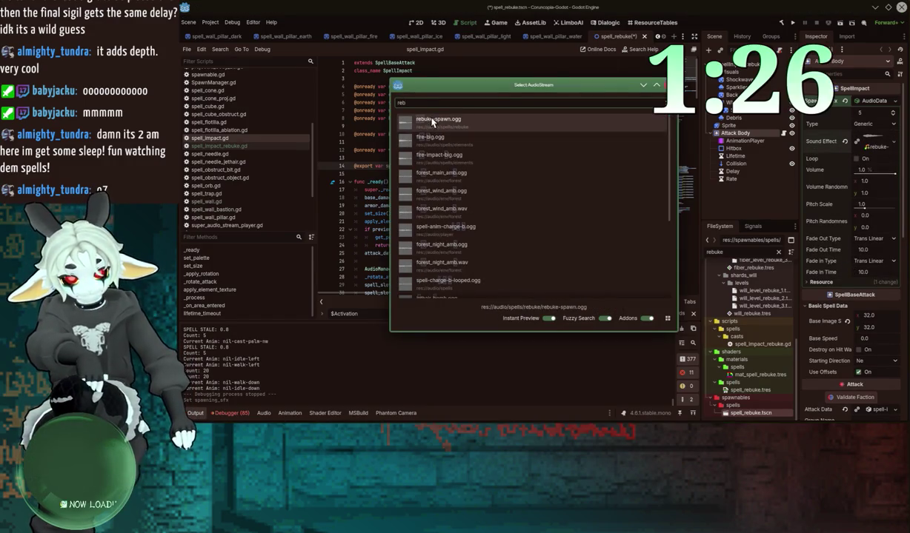
double_click(413, 116)
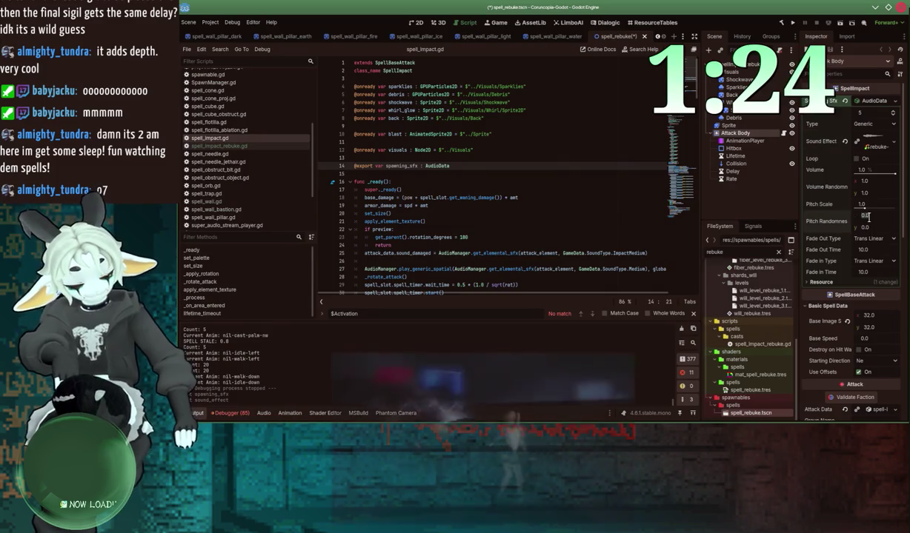
Step: Set pitch randomness to 0.9–1.1, then select the spawning_sfx variable in the script
key("Tab")
type("1.1")
key("Return")
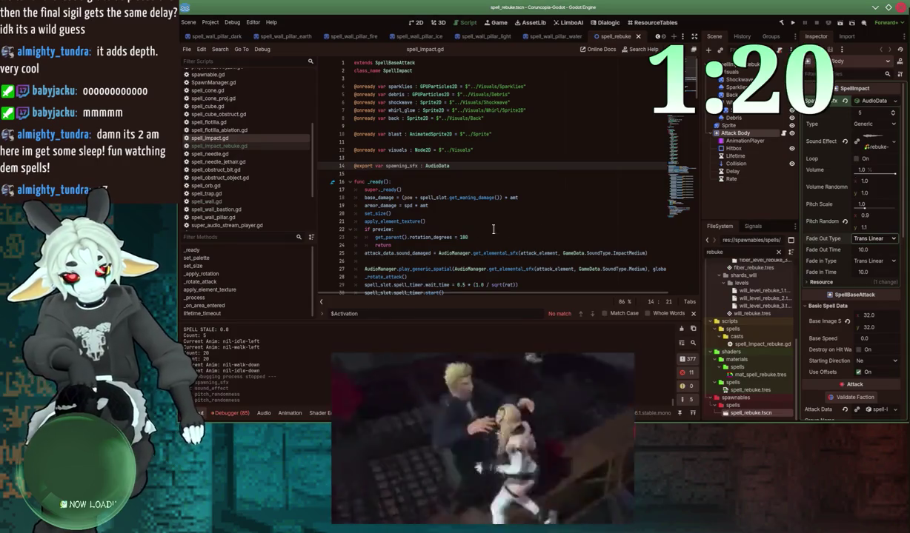
double_click(401, 166)
scroll(399, 182, "down", 4)
Step: Add AudioManager.play_generic_spatial(spawning_sfx, global_position) on line 26 of spell_impact.gd and save
left_click(402, 166)
type("Audio")
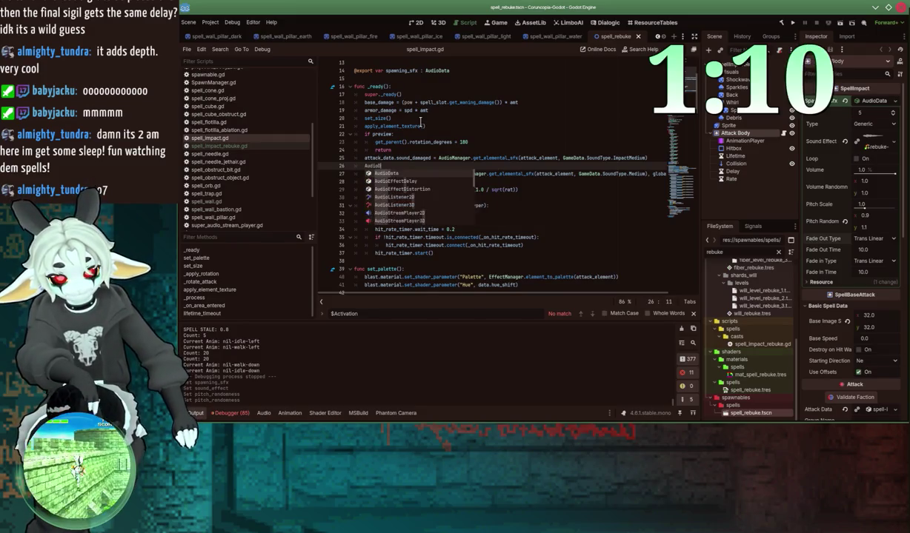
type("Manager.play_")
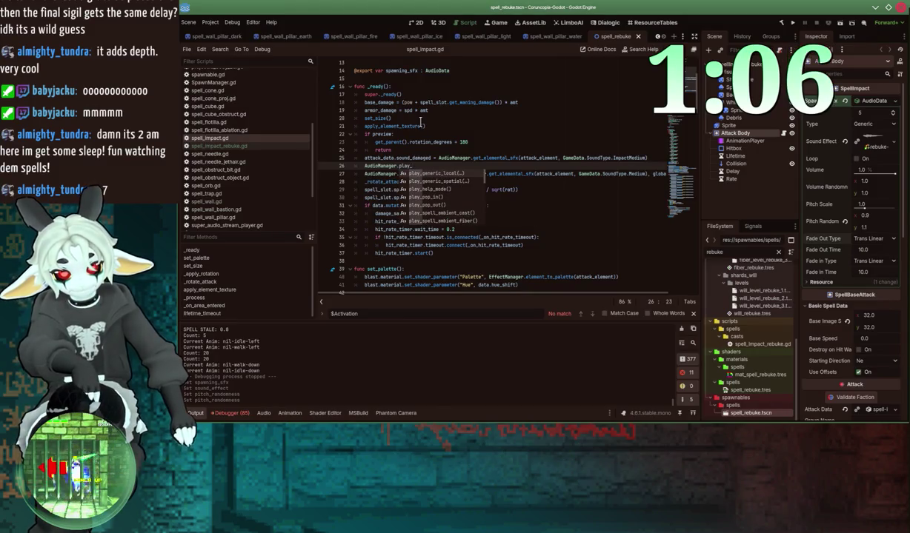
key("Down")
key("Return")
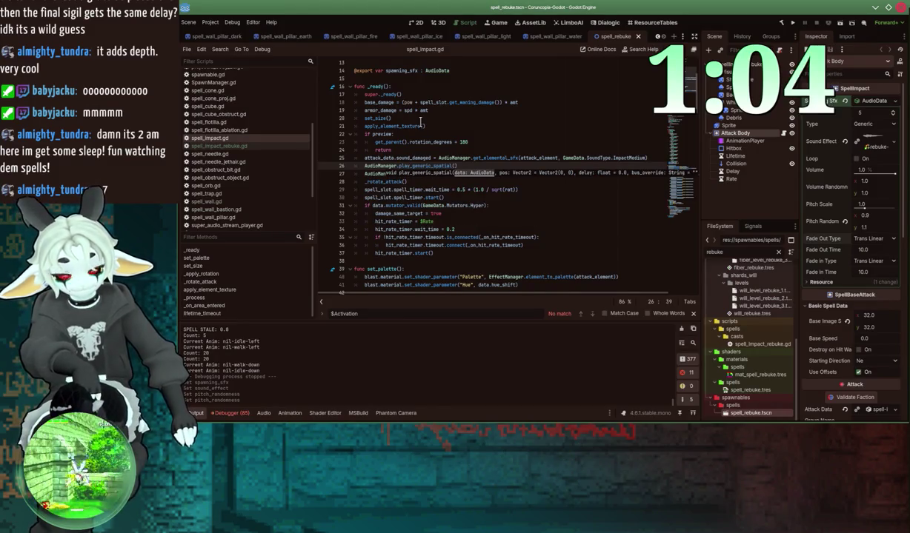
type("spawning_sfx, global")
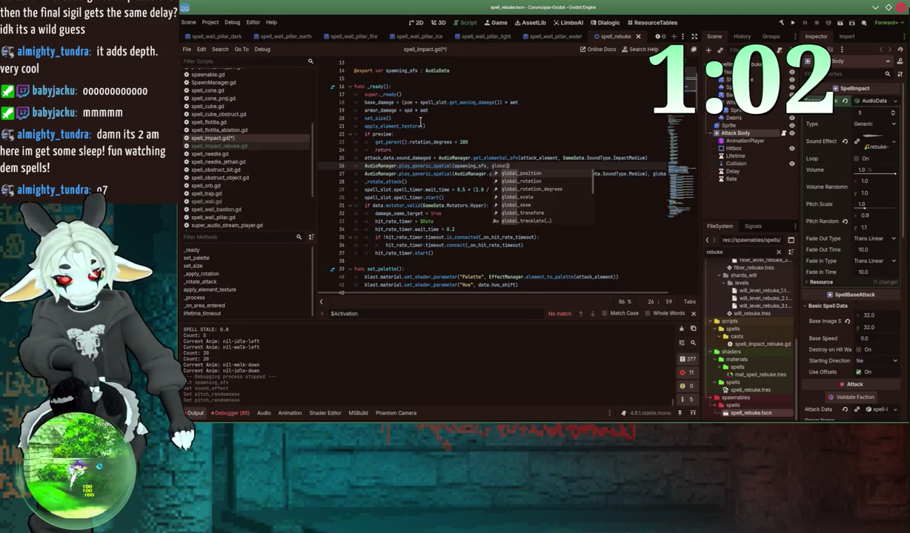
key("Return")
key("ctrl+s")
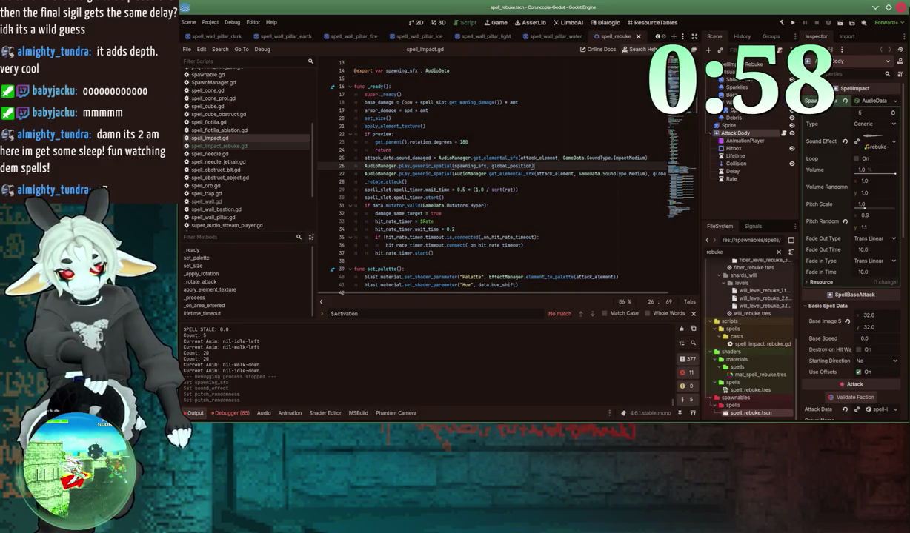
Step: Scroll back through the scene tabs and open the mezzanine scene
left_click(659, 36)
left_click(659, 36)
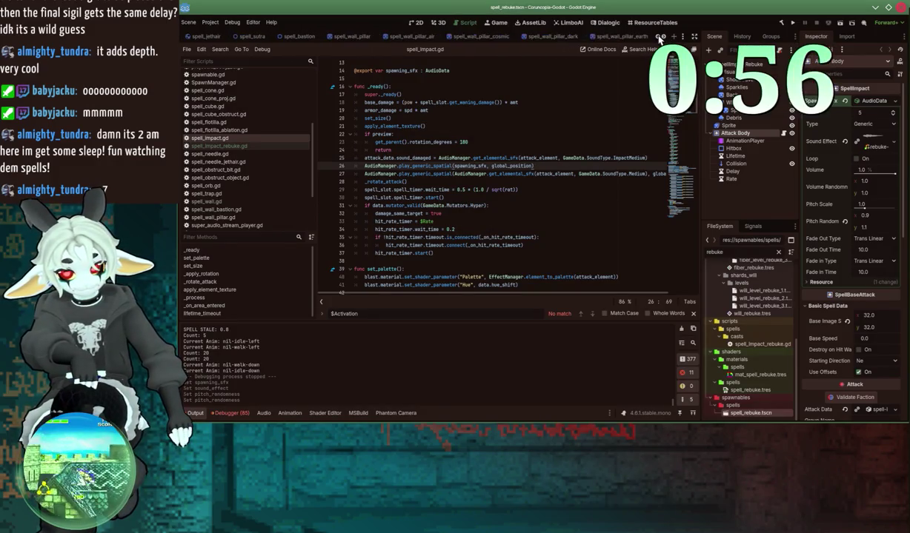
left_click(659, 37)
left_click(659, 37)
left_click(658, 37)
left_click(659, 37)
left_click(658, 37)
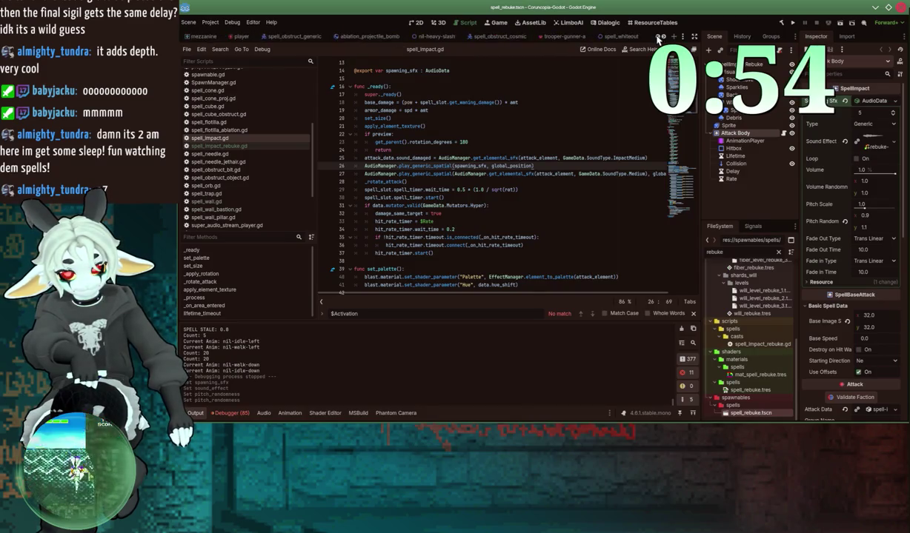
left_click(659, 37)
left_click(659, 37)
left_click(293, 36)
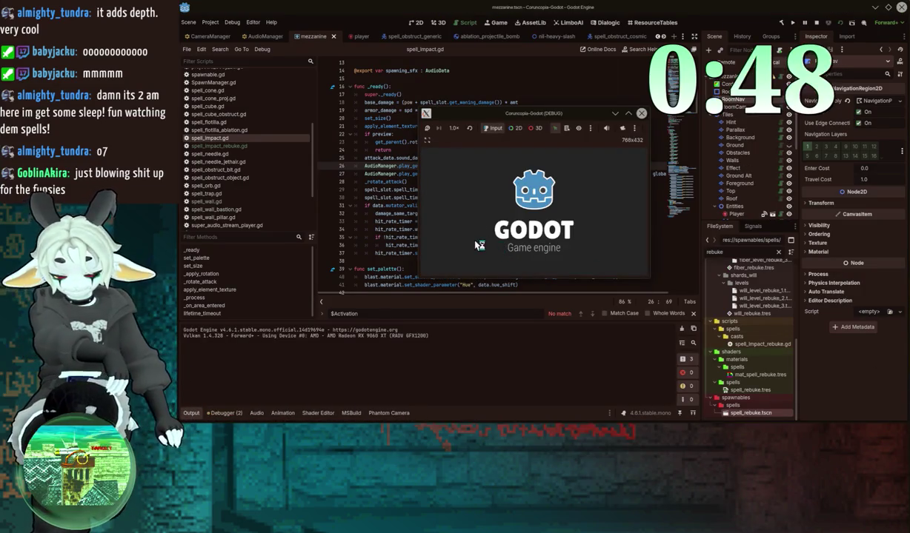
Step: Enlarge the running game window and equip Rebuke from the pause menu's spell list
double_click(542, 119)
key("Escape")
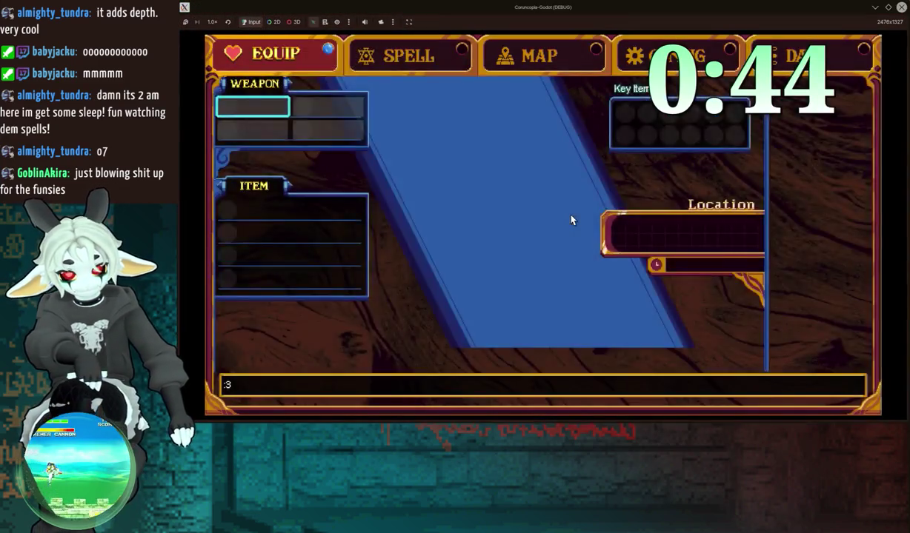
key("e")
key("Down")
key("Down")
key("Down")
key("Up")
key("Up")
key("Up")
key("Up")
key("x")
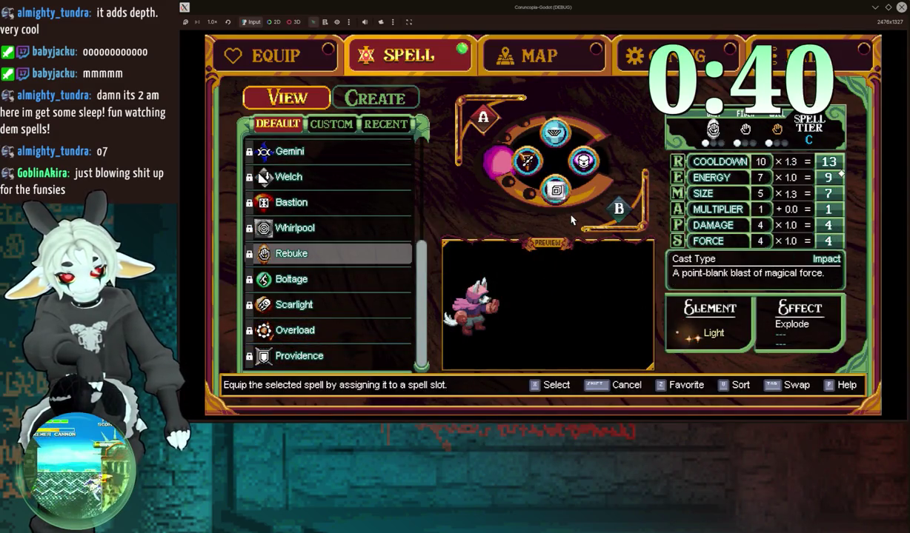
key("x")
key("Escape")
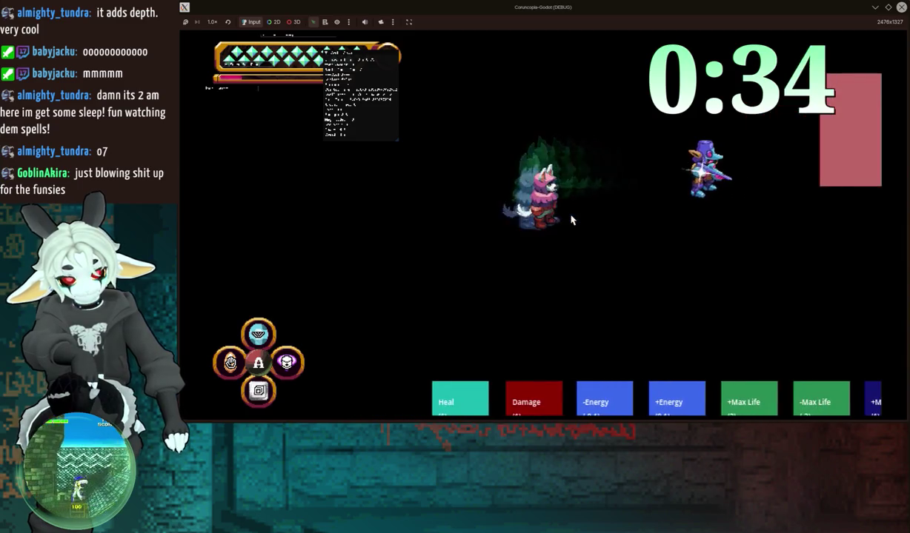
Step: Create a custom copy of Rebuke named New Impact with Whirlpool as the will shard
key("Escape")
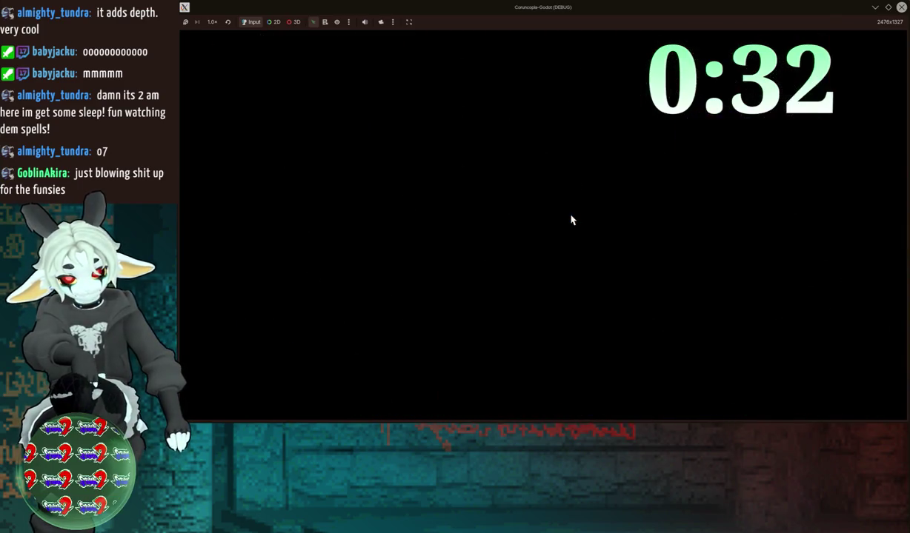
key("e")
key("Down")
key("Down")
key("Down")
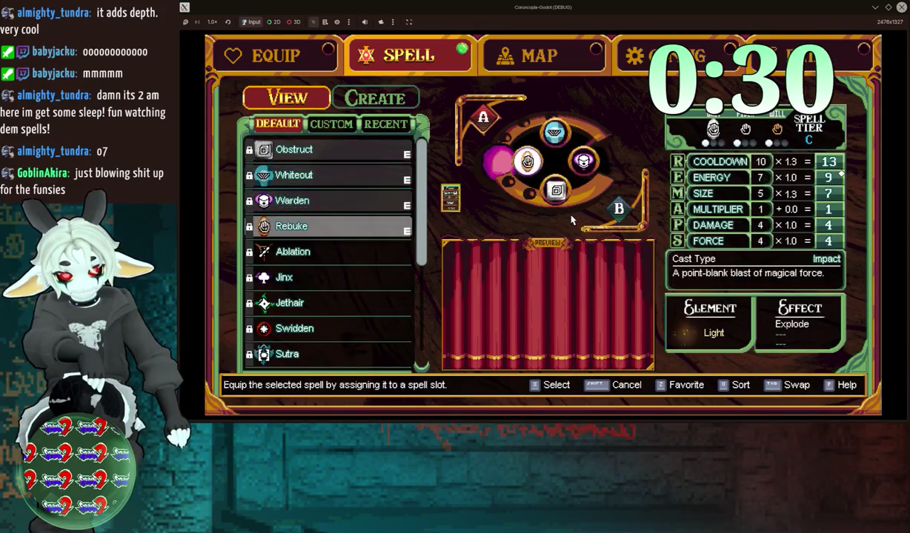
key("Return")
key("Return")
key("Right")
key("Up")
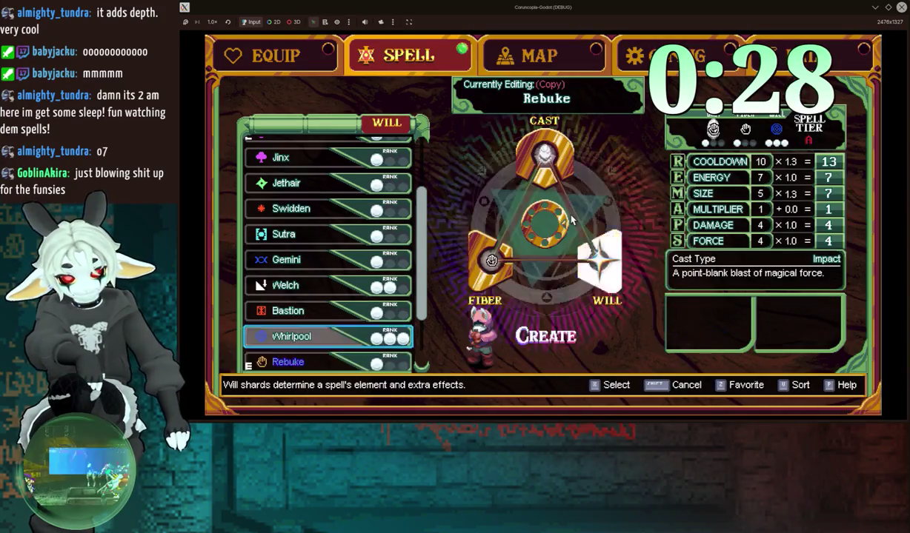
key("Return")
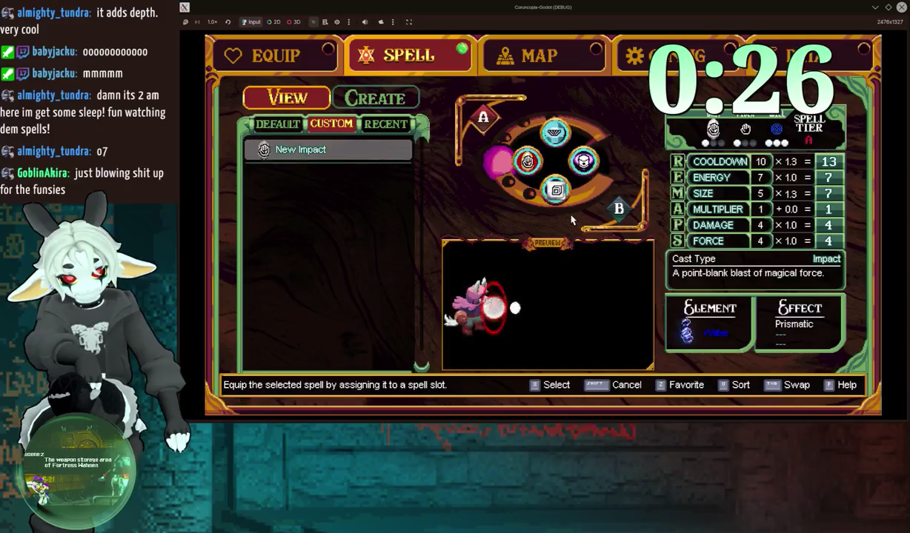
key("Escape")
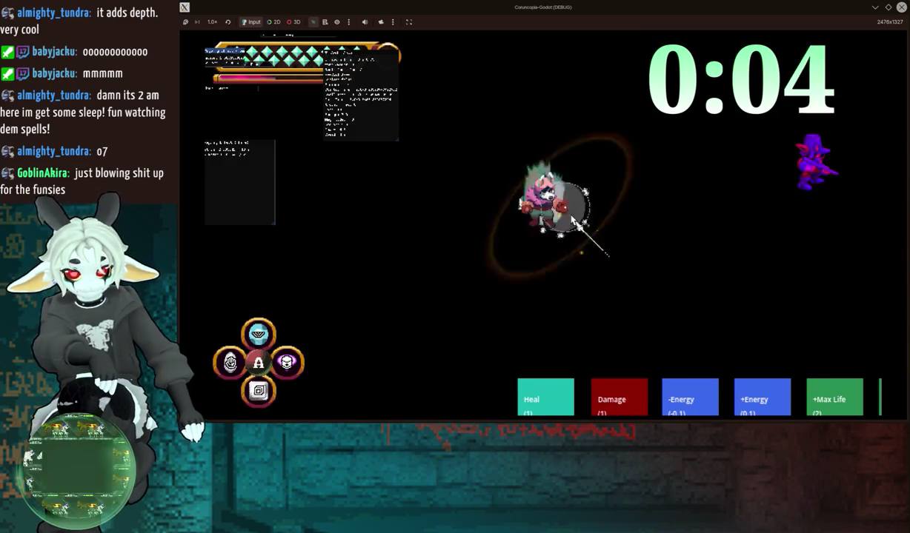
Step: Cast the new Rebuke-based spell beside the player to hear its spawn sound
left_click(578, 224)
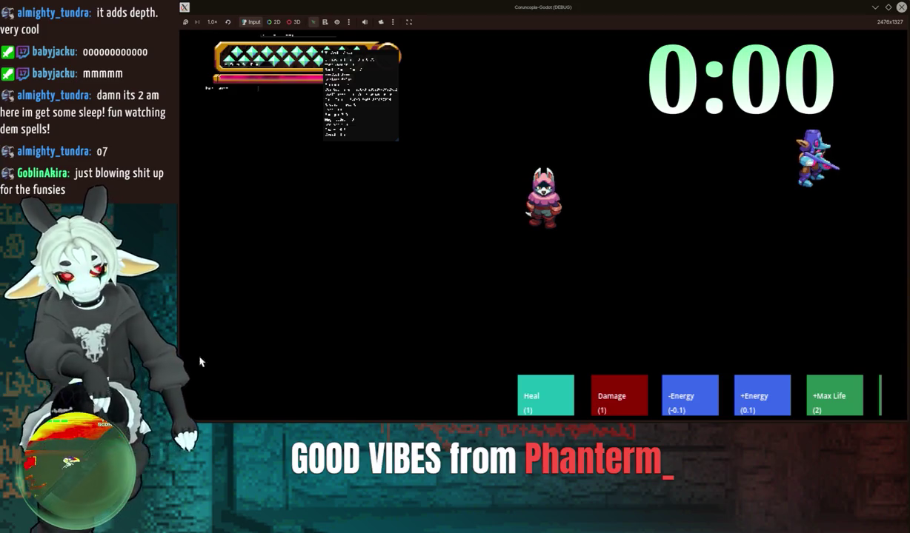
Step: Open the in-game spell menu and step down the default spells past Rebuke to Overload
key("Escape")
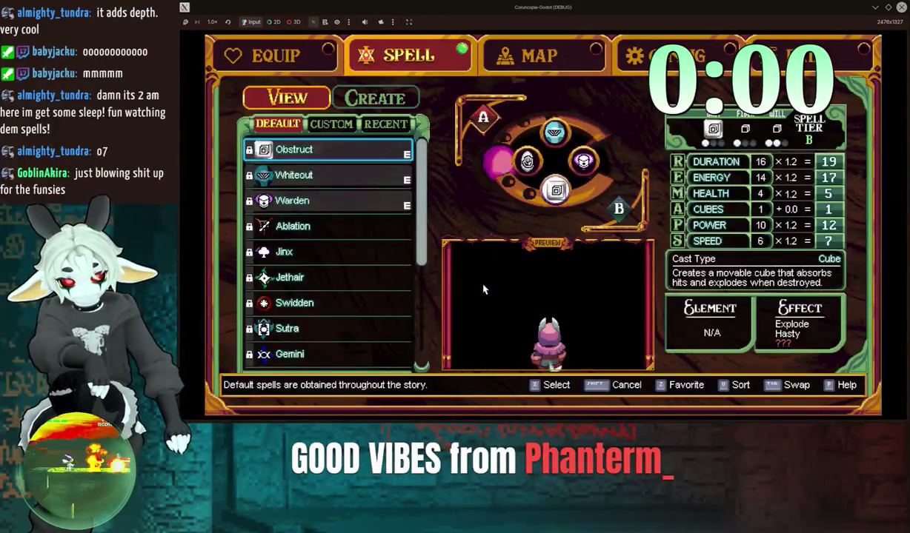
key("Down")
key("Down")
key("Down")
key("Up")
key("Down")
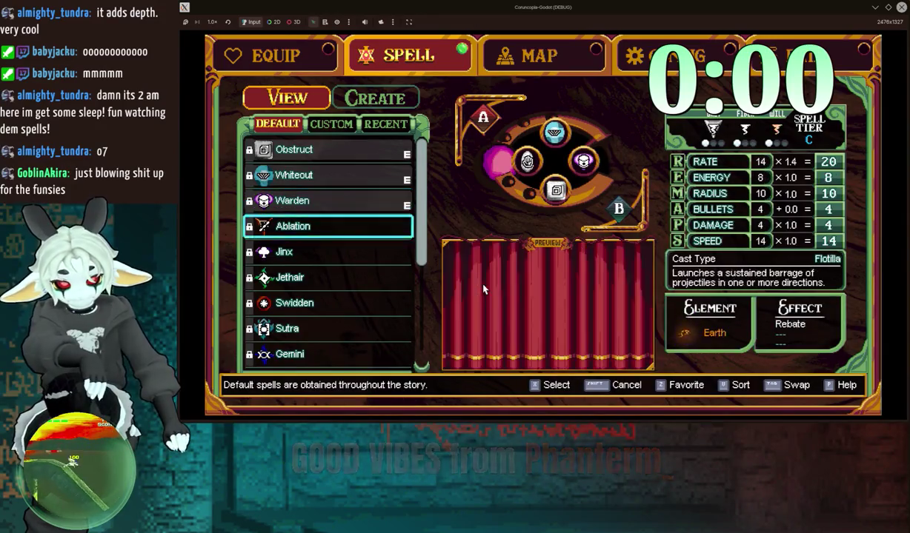
key("Down")
key("Down")
key("Down")
key("Down")
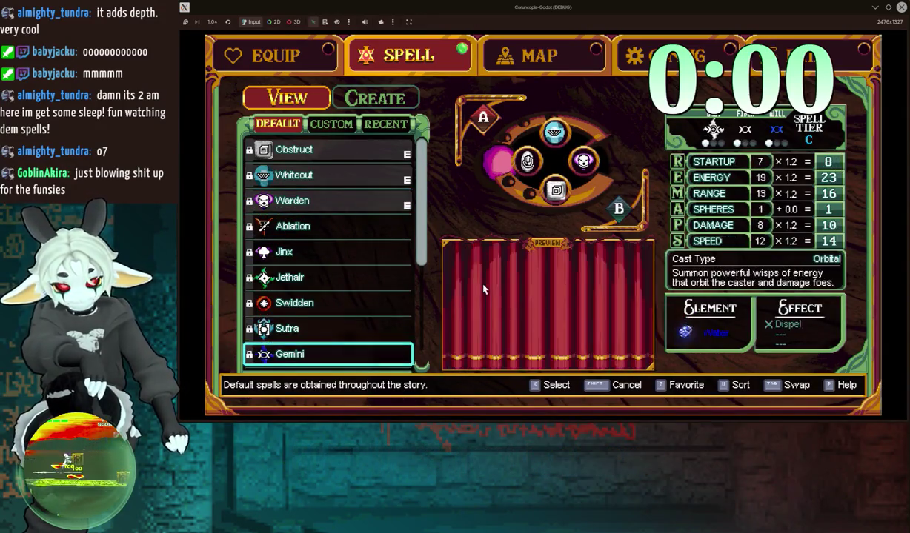
key("Down")
key("Down")
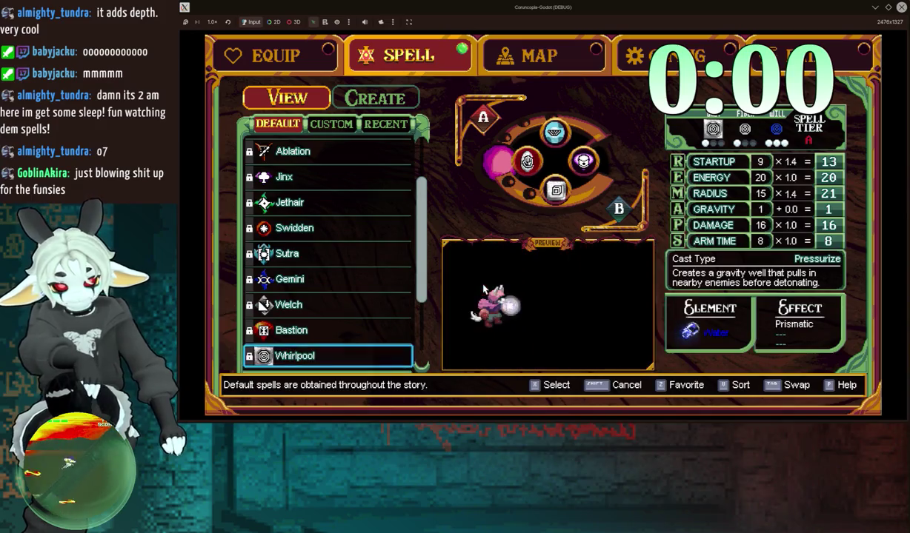
key("Down")
key("Down")
key("Down")
key("Down")
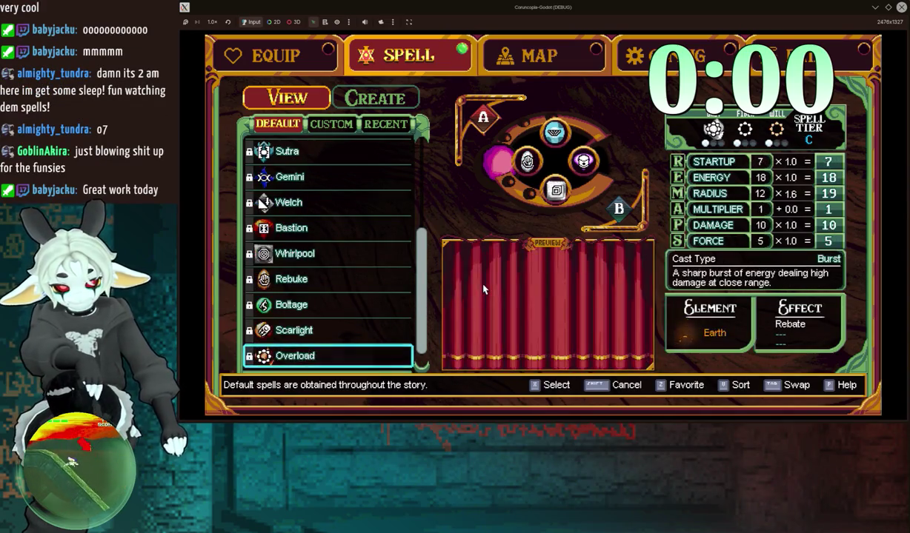
key("Down")
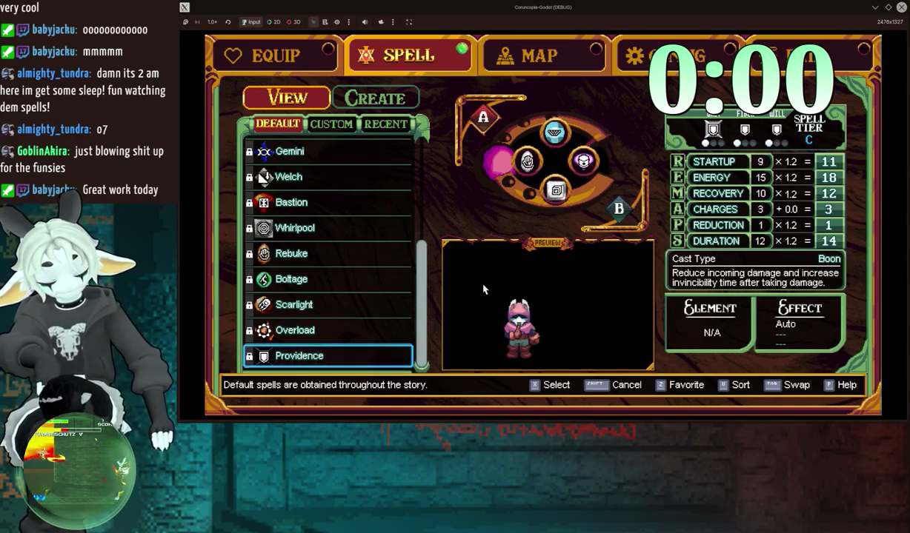
Step: Compare the stats of the Obstruct cube and Whiteout ice cone spells
key("Up")
key("Up")
key("Up")
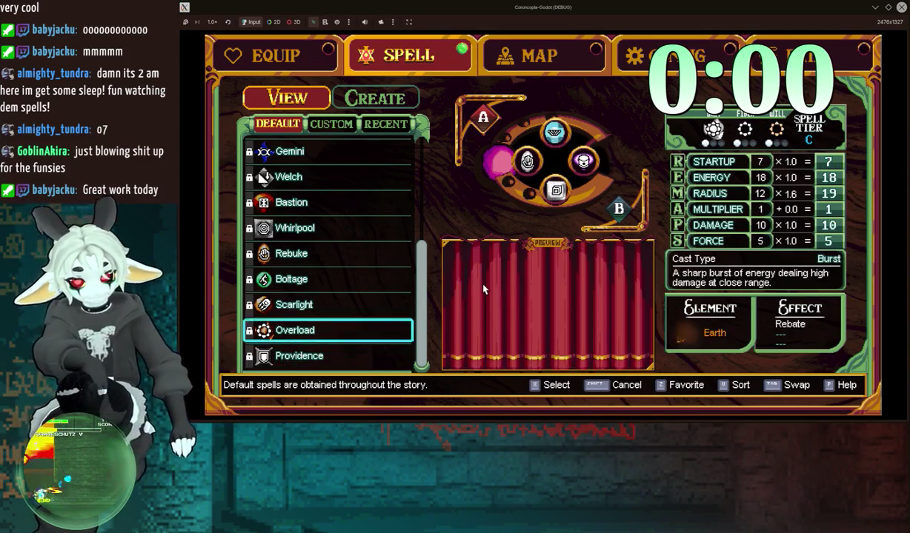
key("Up")
key("Up")
key("Up")
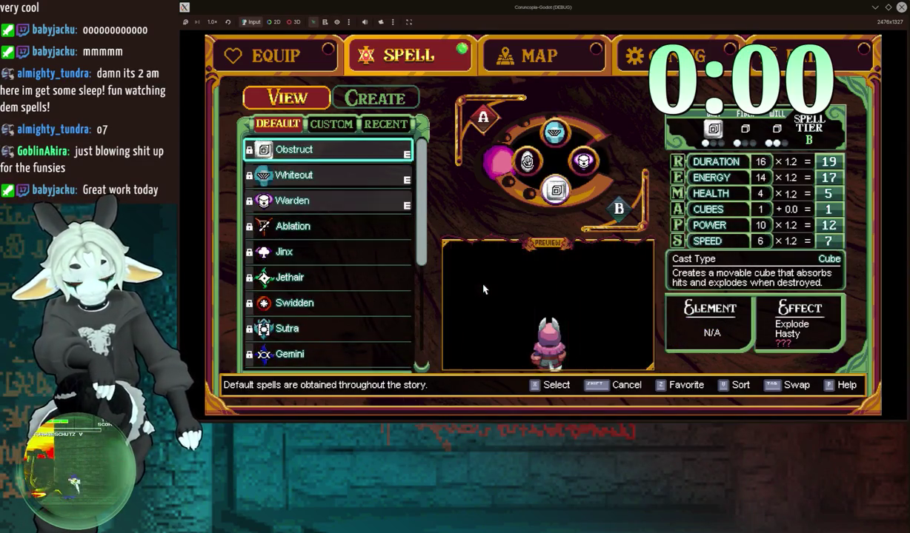
key("Down")
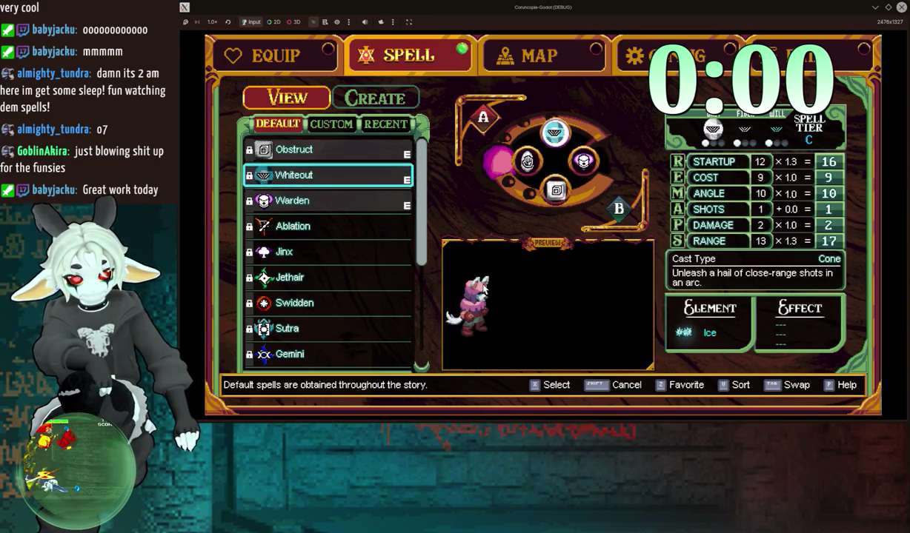
key("Up")
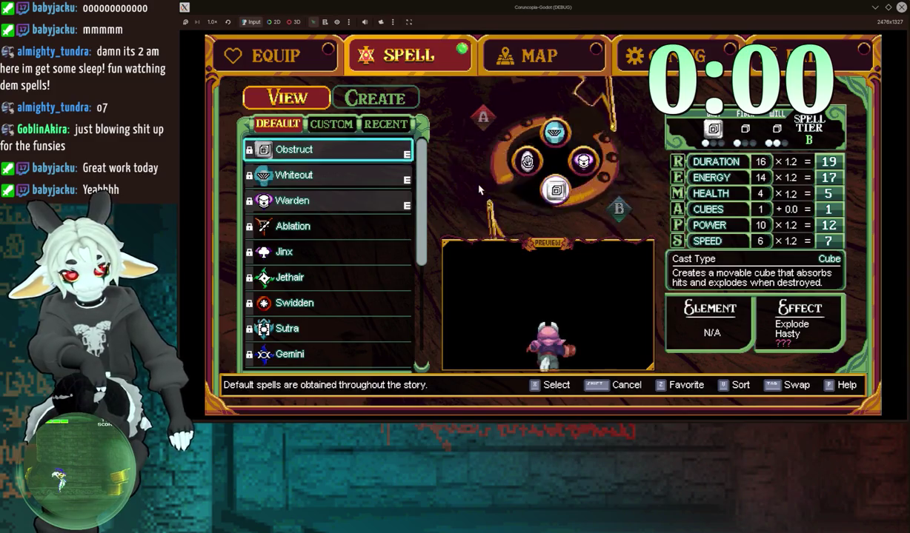
key("Down")
key("Down")
key("Down")
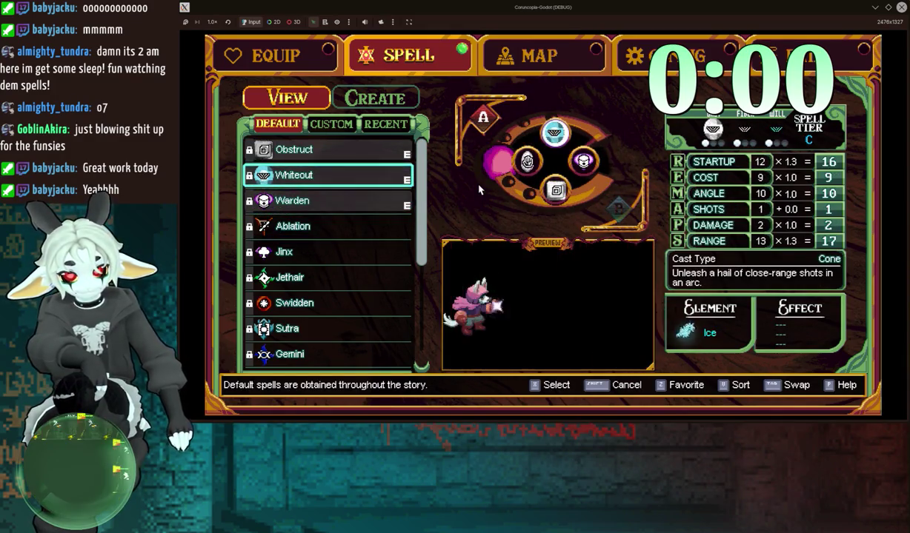